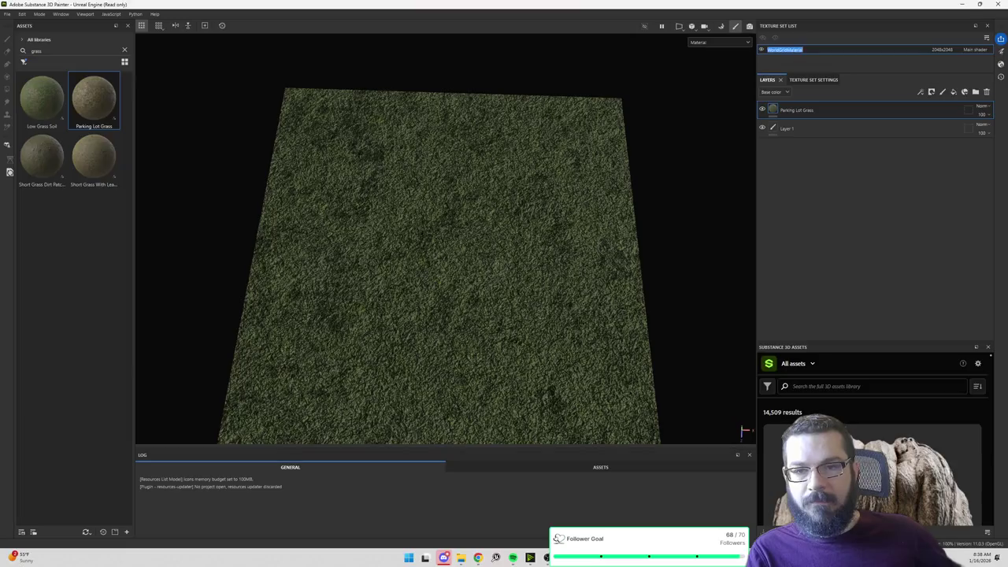
Step: Rename the texture set in the Texture Set List to ParkingLotGrass
{"action": "type", "text": "Snort"}
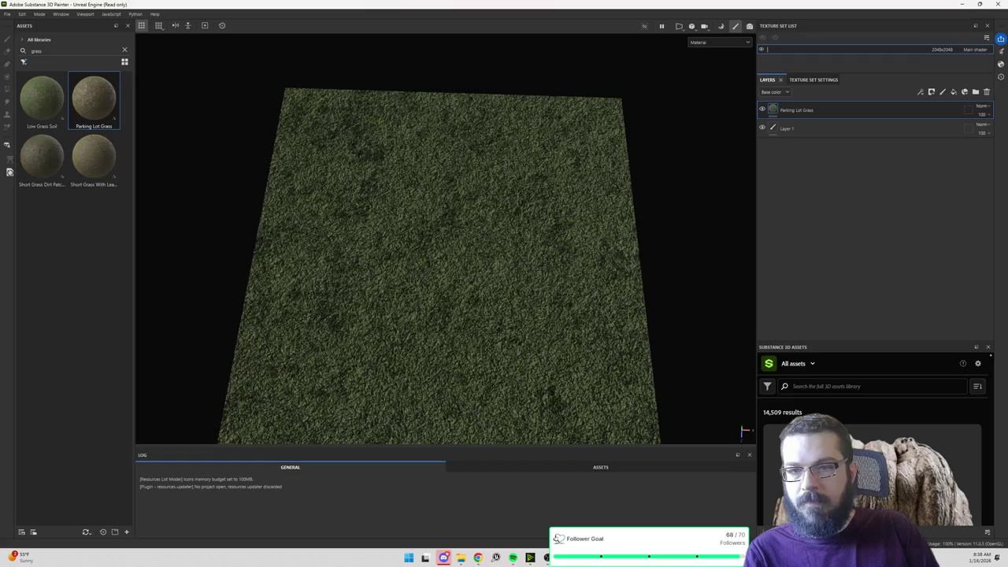
{"action": "type", "text": "ParkingLotGrass"}
{"action": "key", "text": "Return"}
{"action": "left_click", "coordinate": [9, 16]}
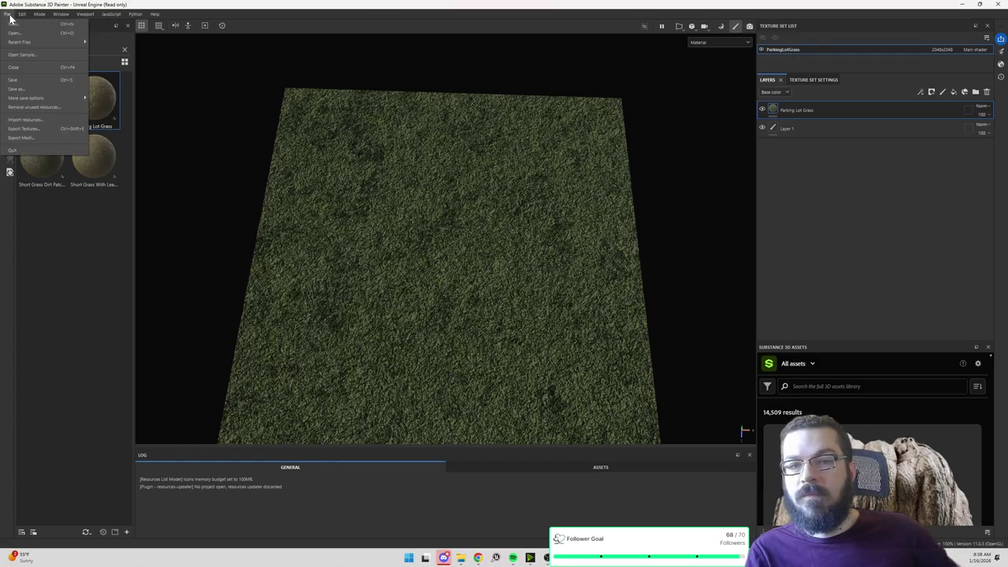
Step: Start a texture export and browse the output directory to E:/Atma/SubstancePainter
{"action": "left_click", "coordinate": [25, 128]}
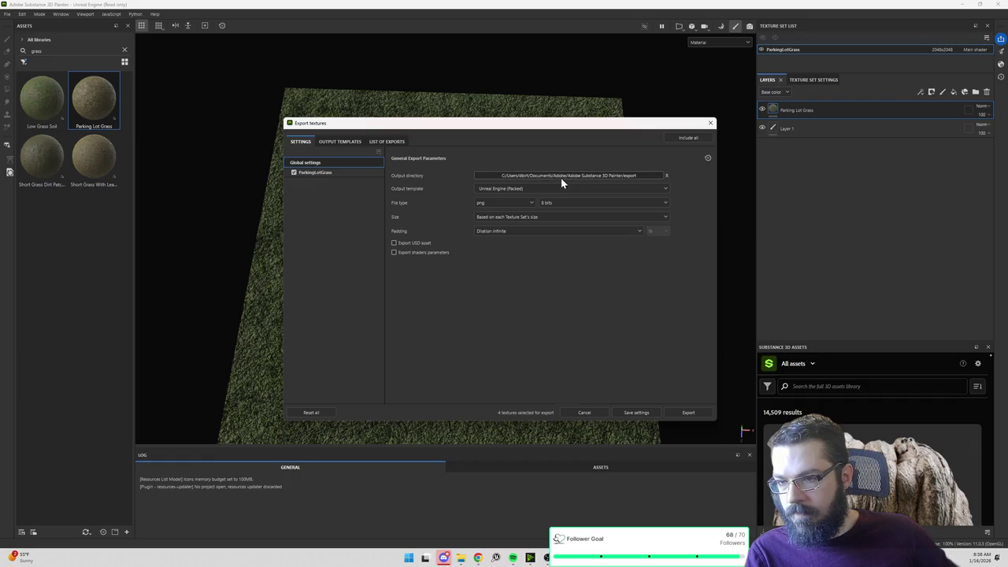
{"action": "left_click", "coordinate": [533, 174]}
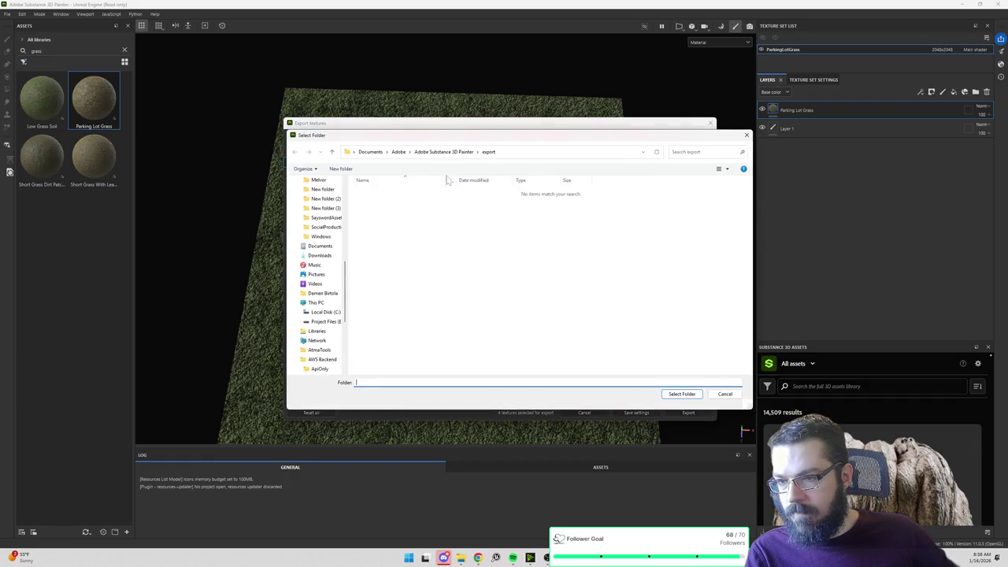
{"action": "left_click", "coordinate": [318, 208]}
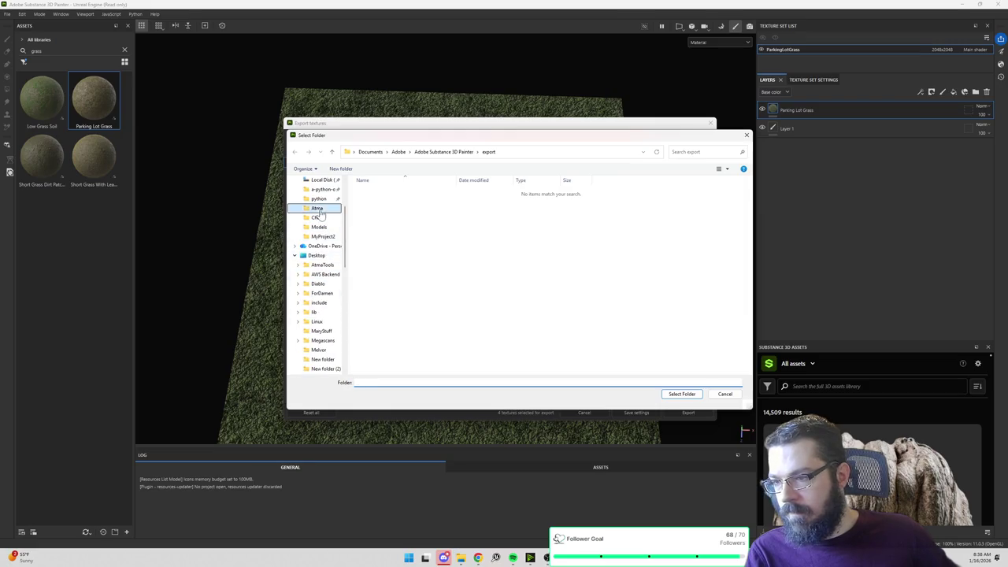
{"action": "left_click", "coordinate": [432, 152]}
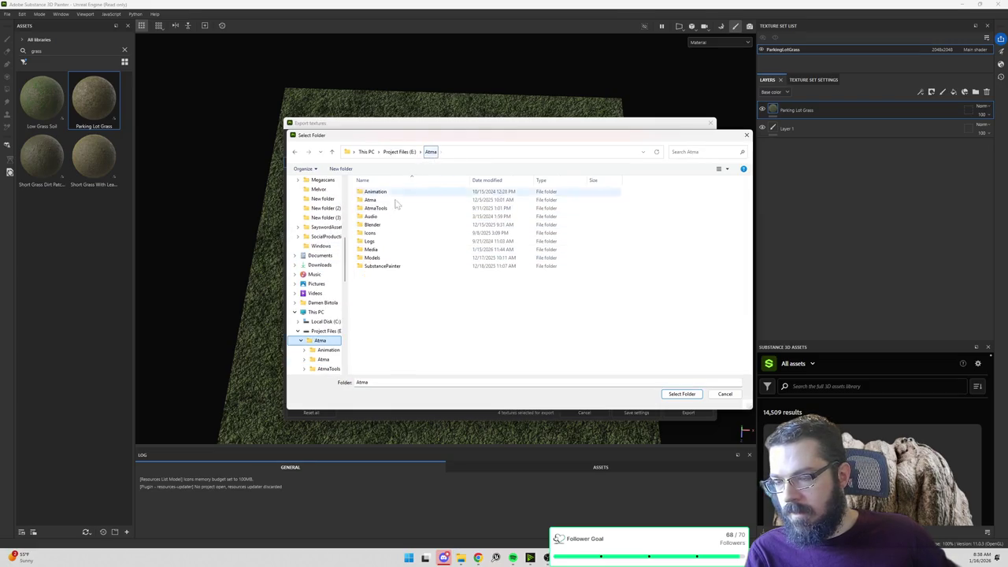
{"action": "double_click", "coordinate": [380, 268]}
Step: Create a ParkingLotGrass folder there and select it as the export output folder
{"action": "right_click", "coordinate": [386, 259]}
{"action": "mouse_move", "coordinate": [418, 338]}
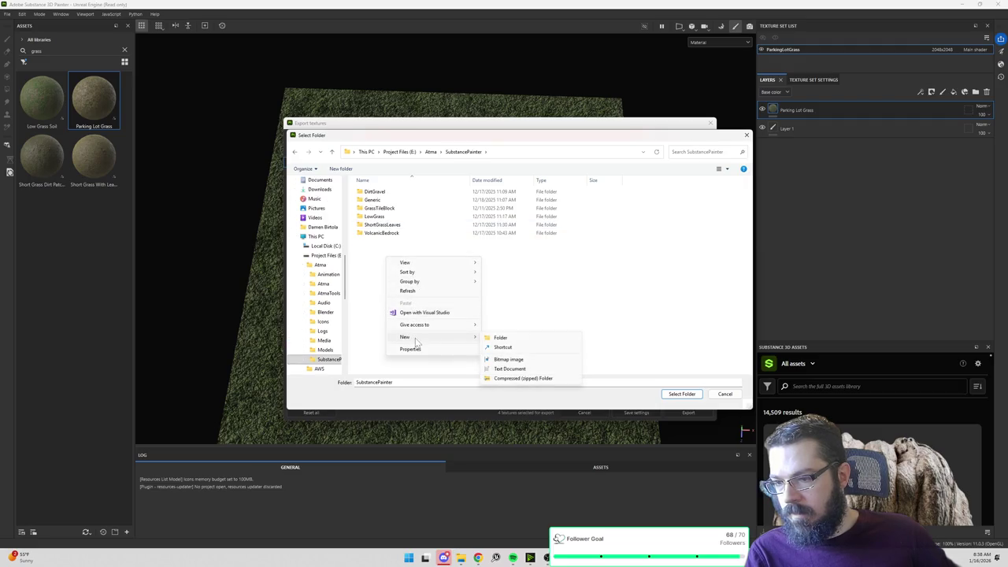
{"action": "left_click", "coordinate": [504, 341]}
{"action": "type", "text": "ParkingLotGrass"}
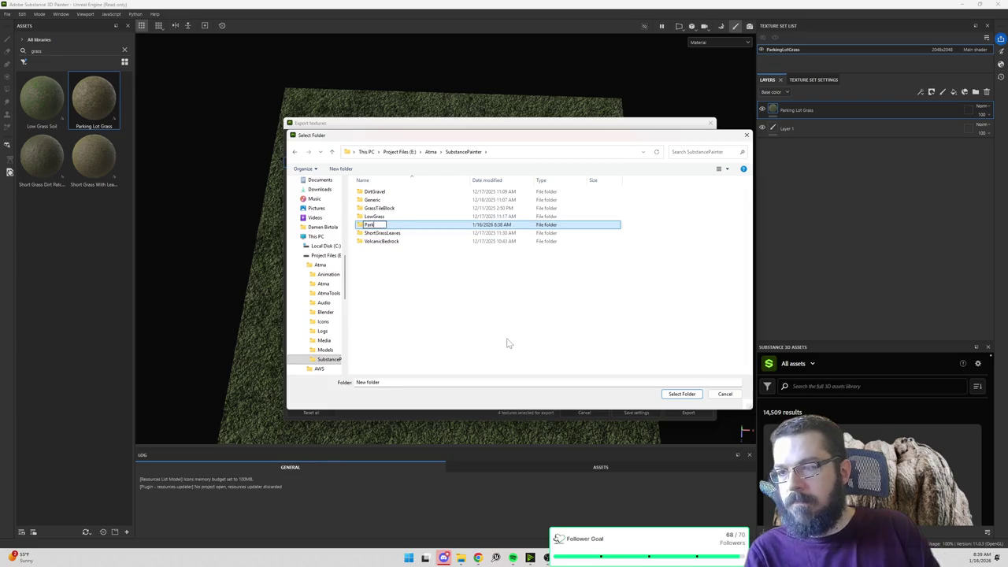
{"action": "key", "text": "Return"}
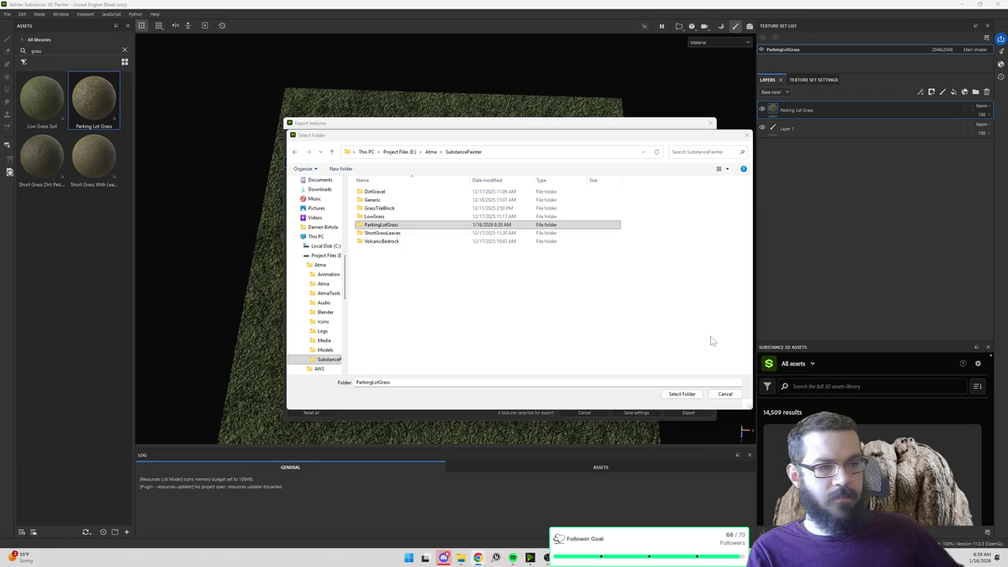
{"action": "double_click", "coordinate": [382, 224]}
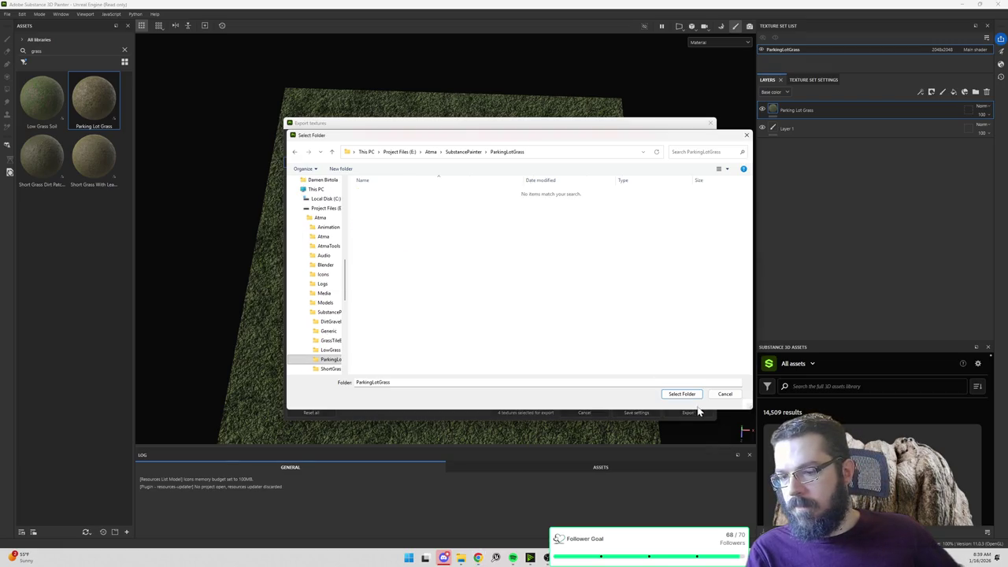
{"action": "left_click", "coordinate": [682, 394]}
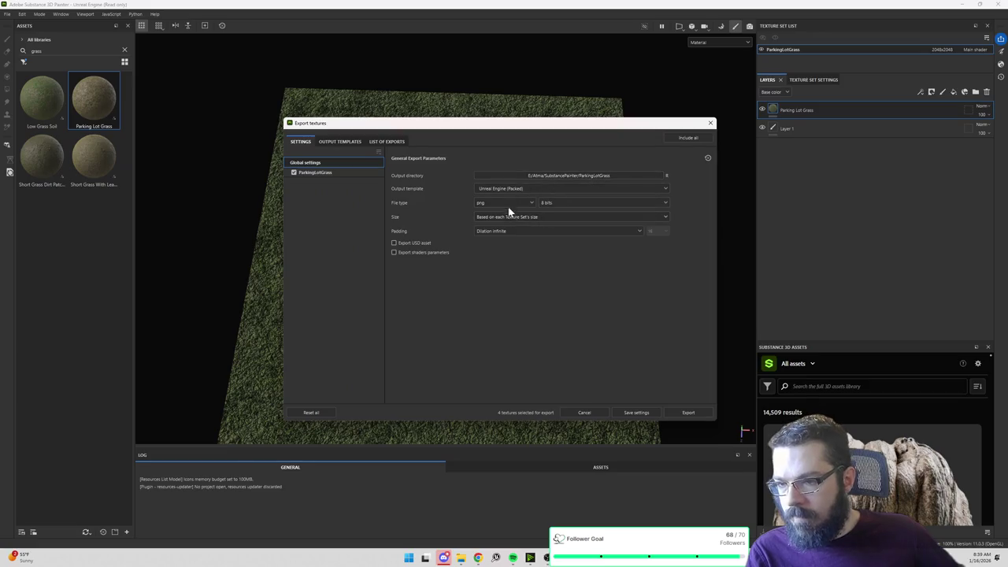
Step: Export the textures with the Atma output template, then close the export window
{"action": "left_click", "coordinate": [515, 189]}
{"action": "scroll", "coordinate": [513, 221], "scroll_direction": "up", "scroll_amount": 10}
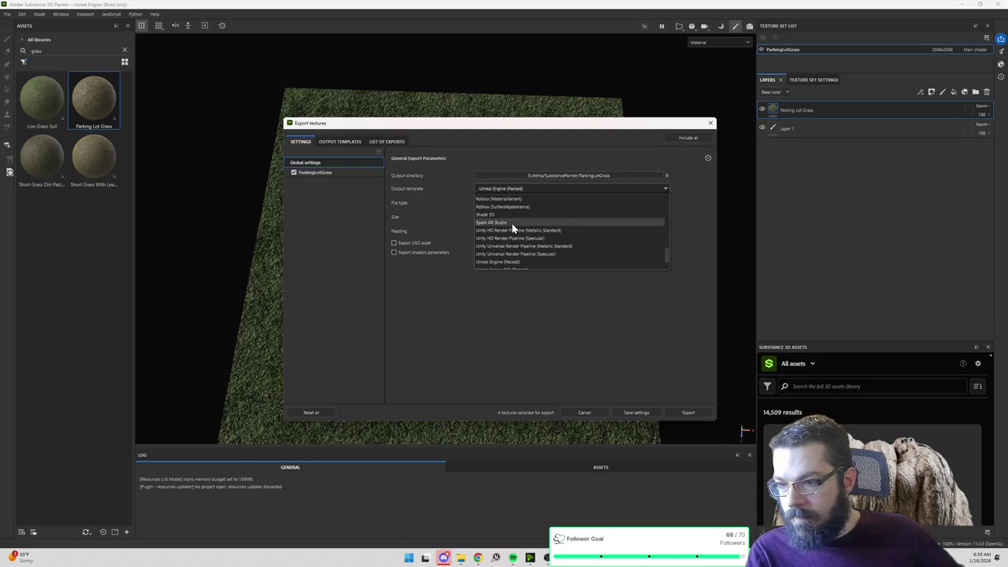
{"action": "scroll", "coordinate": [510, 210], "scroll_direction": "down", "scroll_amount": 3}
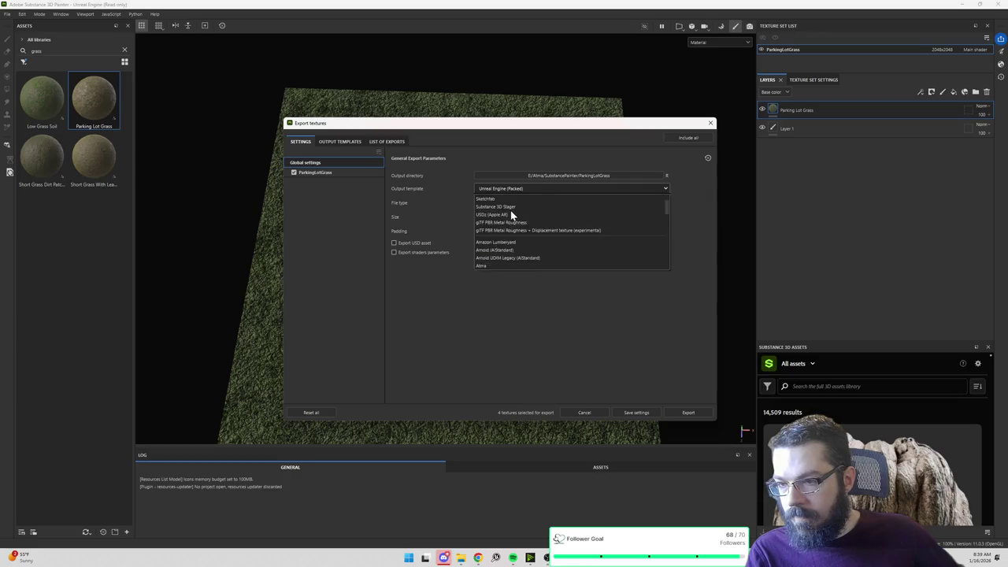
{"action": "left_click", "coordinate": [501, 224]}
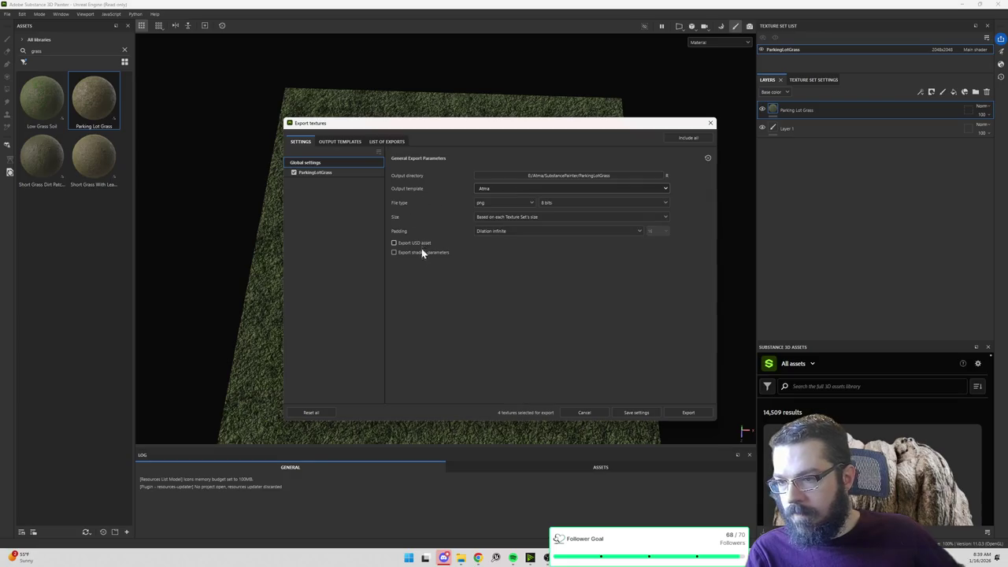
{"action": "left_click", "coordinate": [688, 414]}
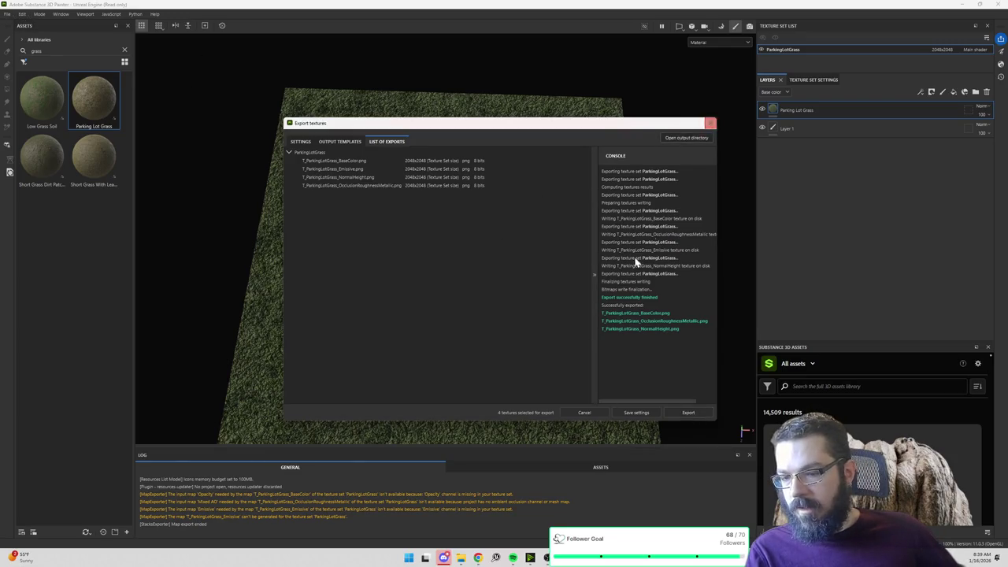
{"action": "left_click", "coordinate": [585, 413]}
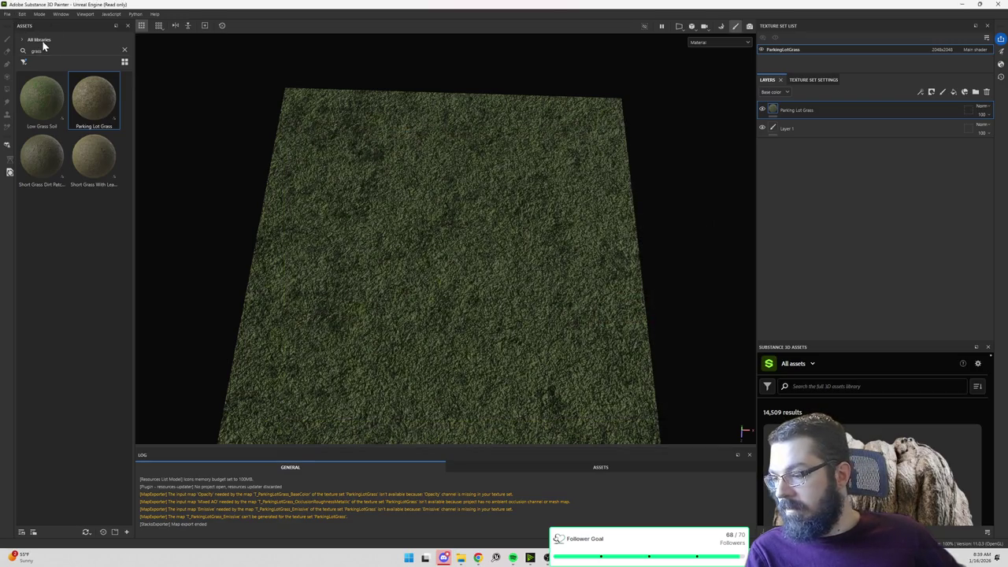
{"action": "left_click", "coordinate": [7, 14]}
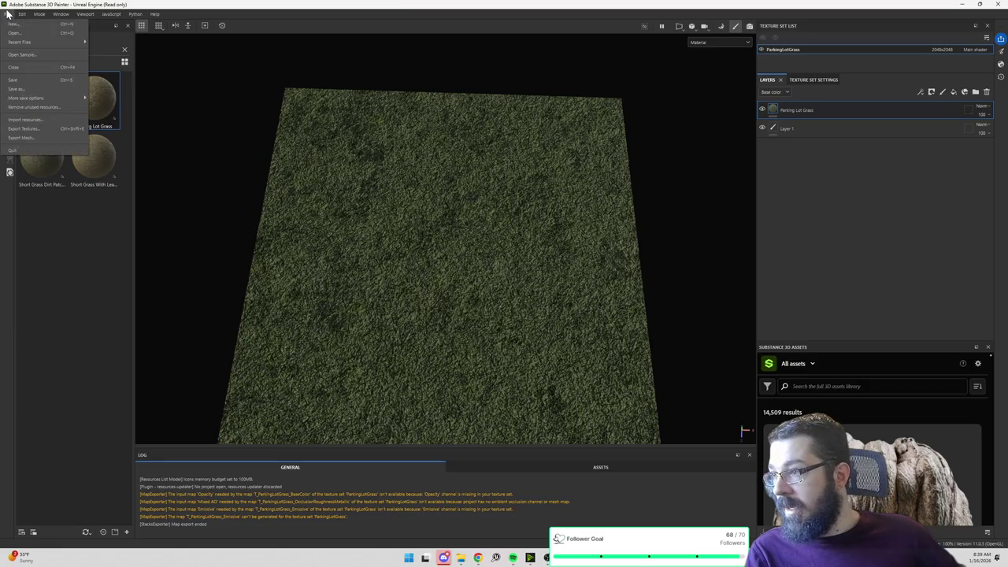
Step: Save the project as ParkingLotGrass in E:\Atma\SubstancePainter\ParkingLotGrass
{"action": "left_click", "coordinate": [19, 90]}
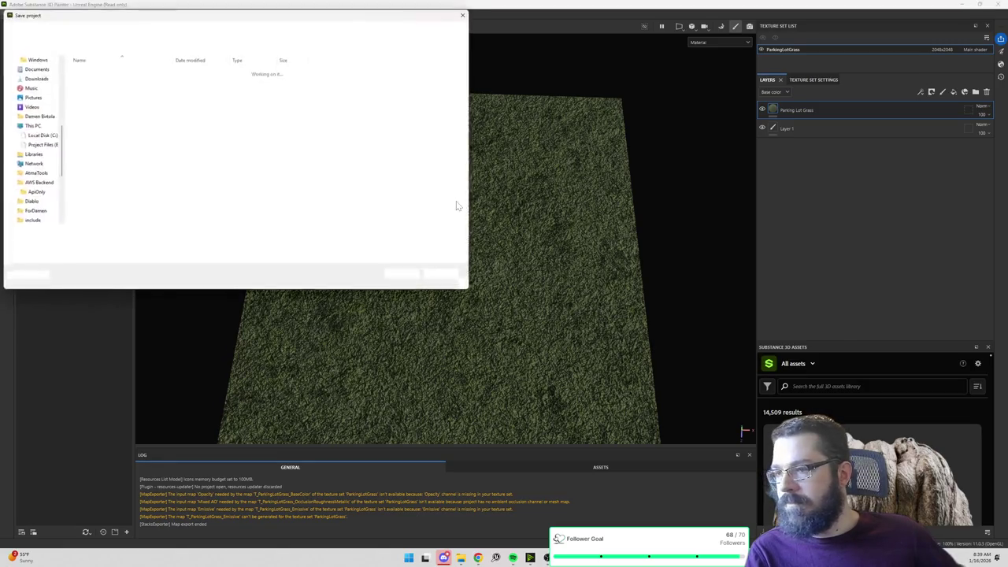
{"action": "left_click", "coordinate": [35, 146]}
{"action": "left_click", "coordinate": [147, 31]}
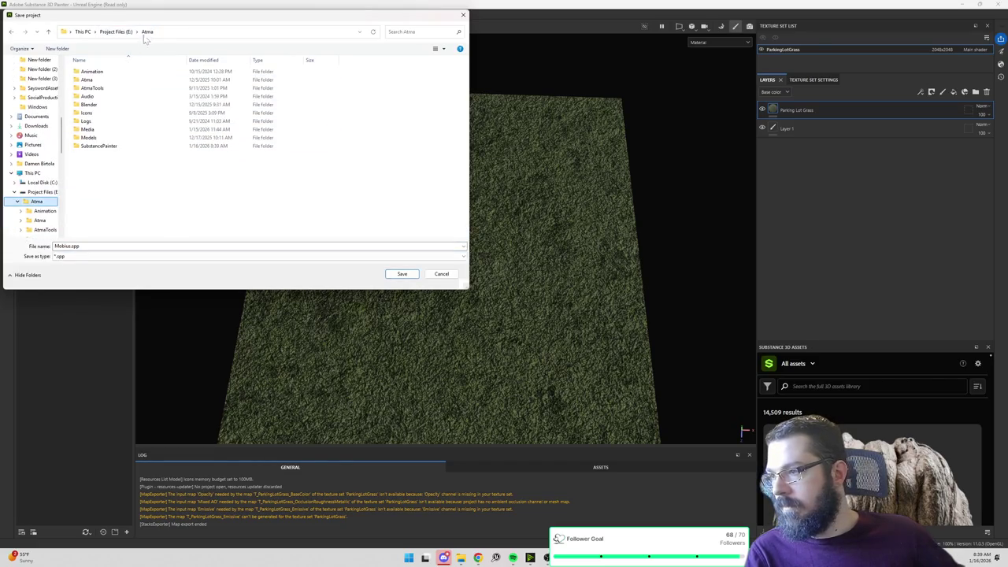
{"action": "double_click", "coordinate": [103, 145]}
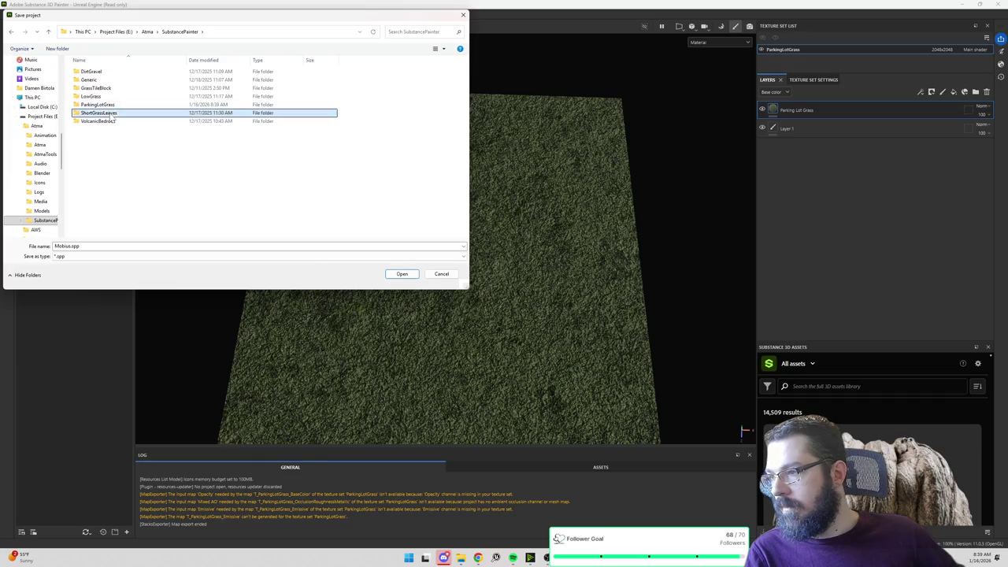
{"action": "double_click", "coordinate": [99, 105]}
{"action": "double_click", "coordinate": [103, 246]}
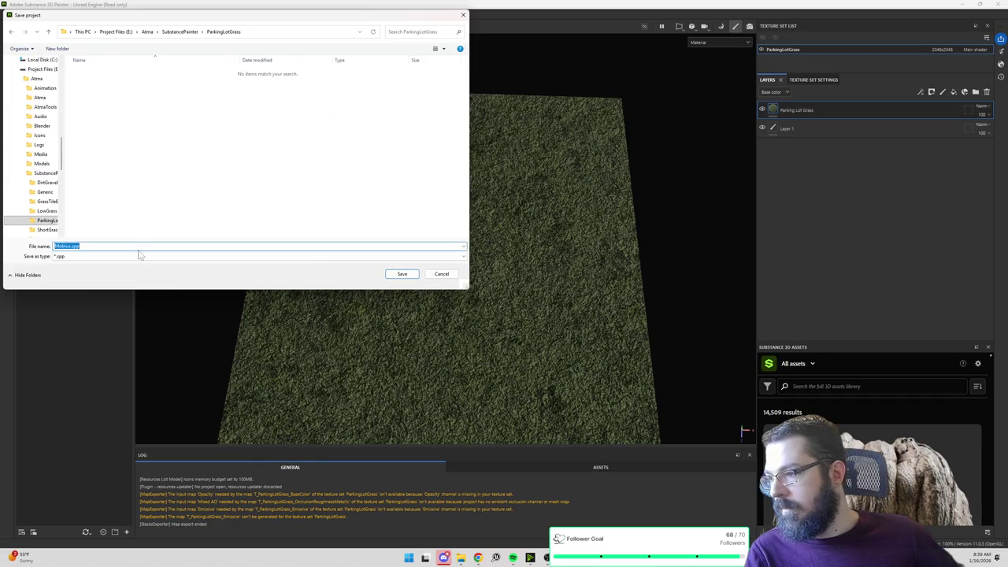
{"action": "type", "text": "ParkingLotGrass"}
{"action": "left_click", "coordinate": [402, 273]}
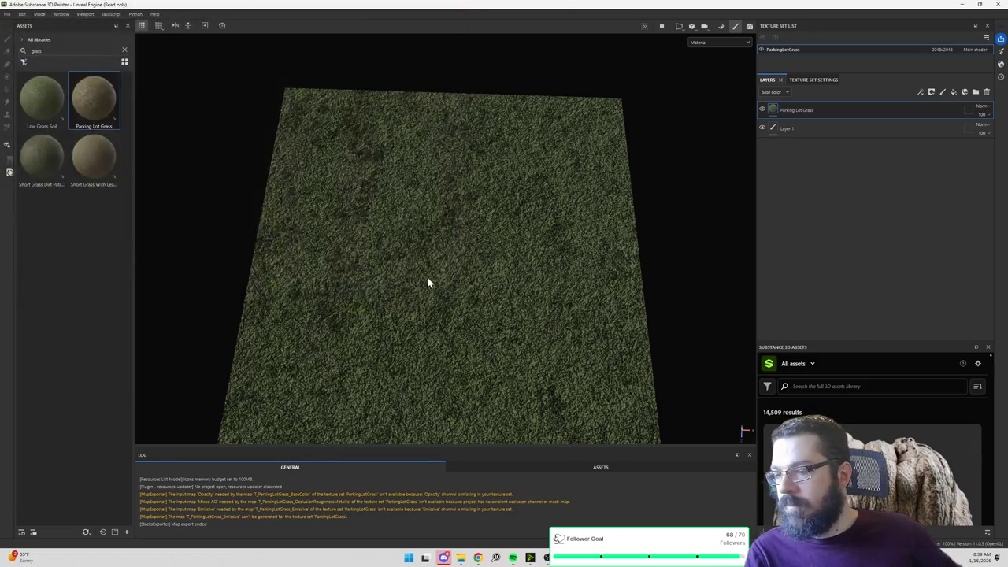
{"action": "mouse_move", "coordinate": [497, 527]}
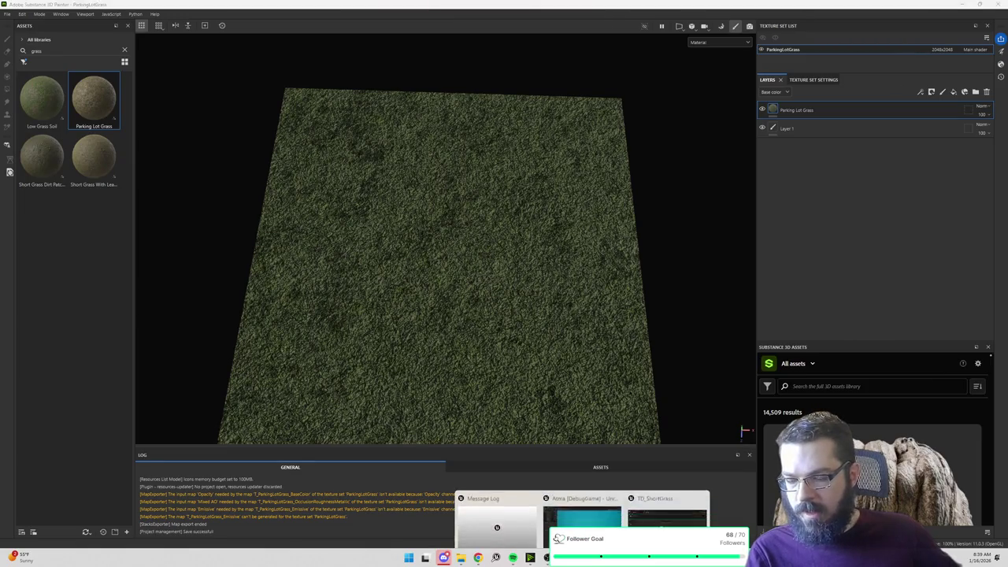
{"action": "left_click", "coordinate": [592, 522]}
Step: Open the Content Drawer and browse the Textures folder with the old search cleared
{"action": "key", "text": "ctrl+space"}
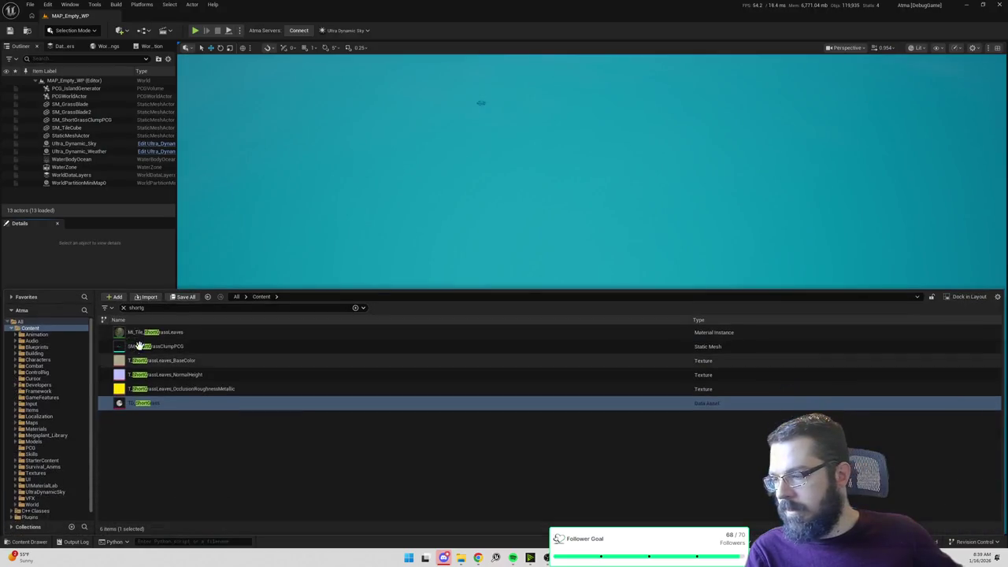
{"action": "scroll", "coordinate": [47, 436], "scroll_direction": "down", "scroll_amount": 1}
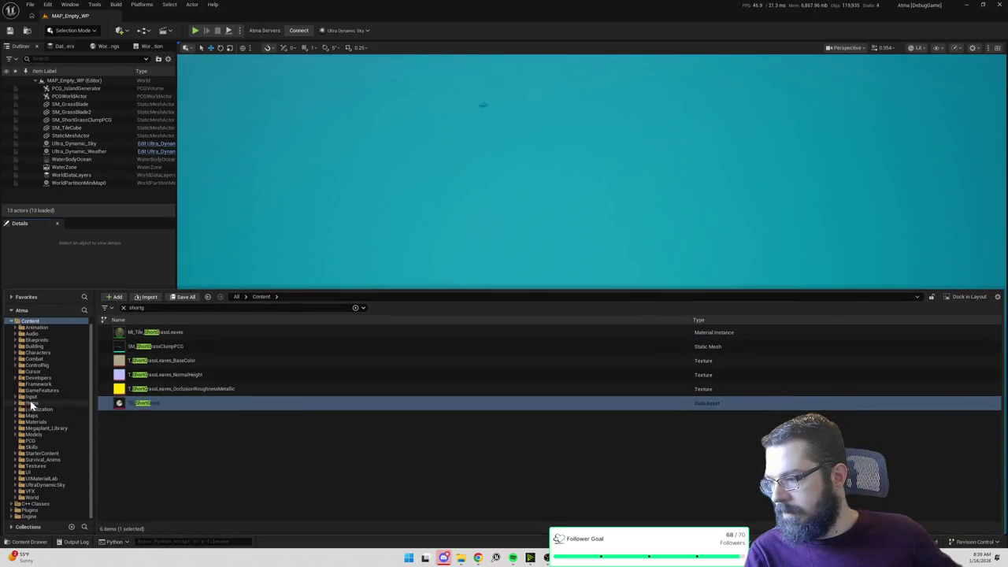
{"action": "left_click", "coordinate": [35, 466]}
{"action": "double_click", "coordinate": [136, 308]}
{"action": "key", "text": "BackSpace"}
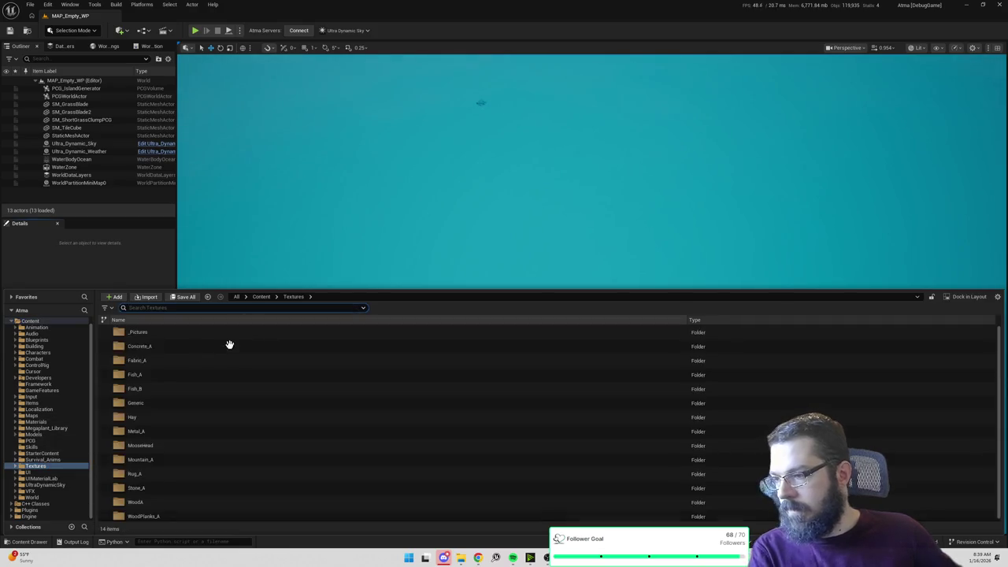
{"action": "scroll", "coordinate": [193, 371], "scroll_direction": "down", "scroll_amount": 1}
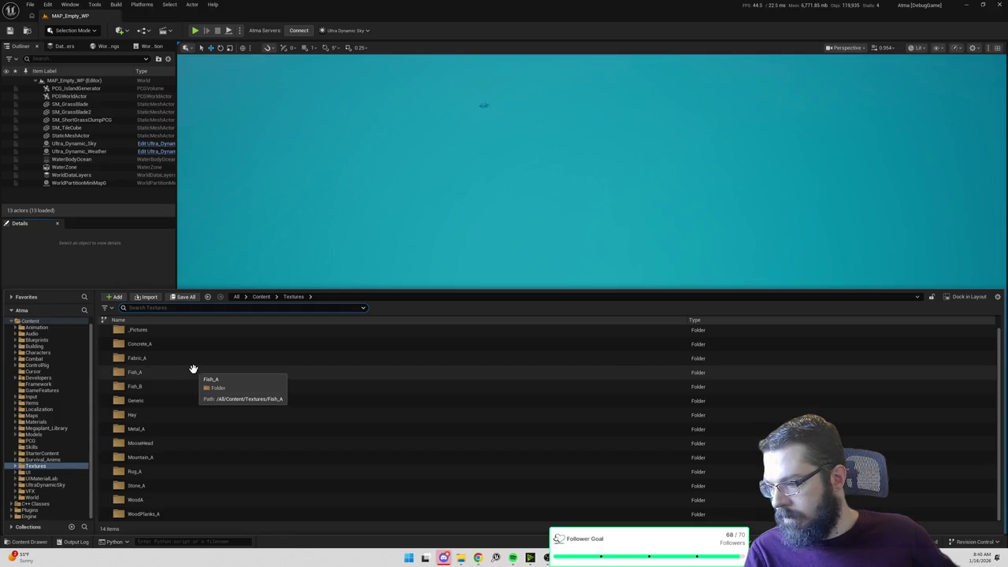
{"action": "scroll", "coordinate": [193, 364], "scroll_direction": "up", "scroll_amount": 1}
{"action": "scroll", "coordinate": [193, 364], "scroll_direction": "down", "scroll_amount": 1}
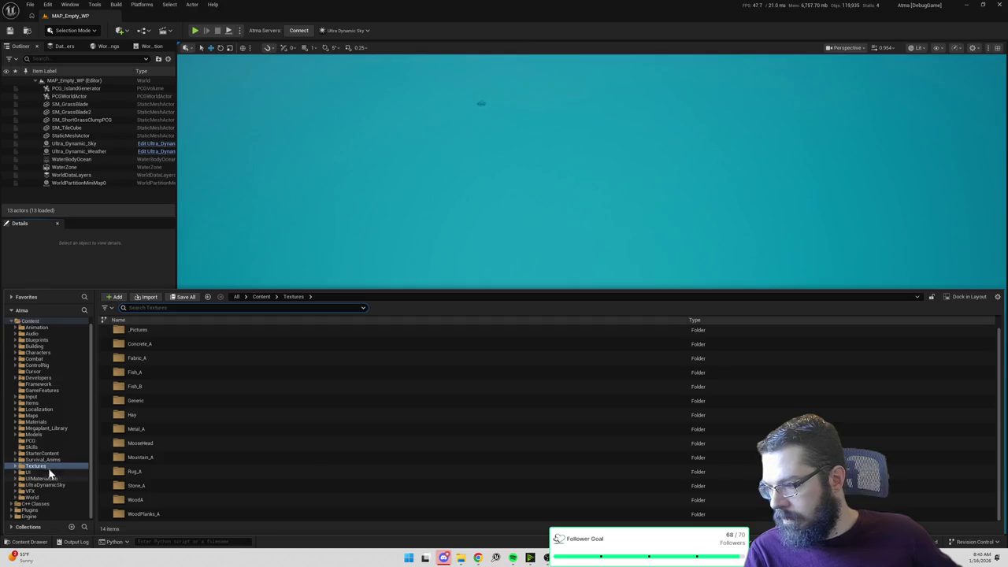
Step: Look through the Materials folders, then filter the Content folder by 'shortg'
{"action": "left_click", "coordinate": [44, 423]}
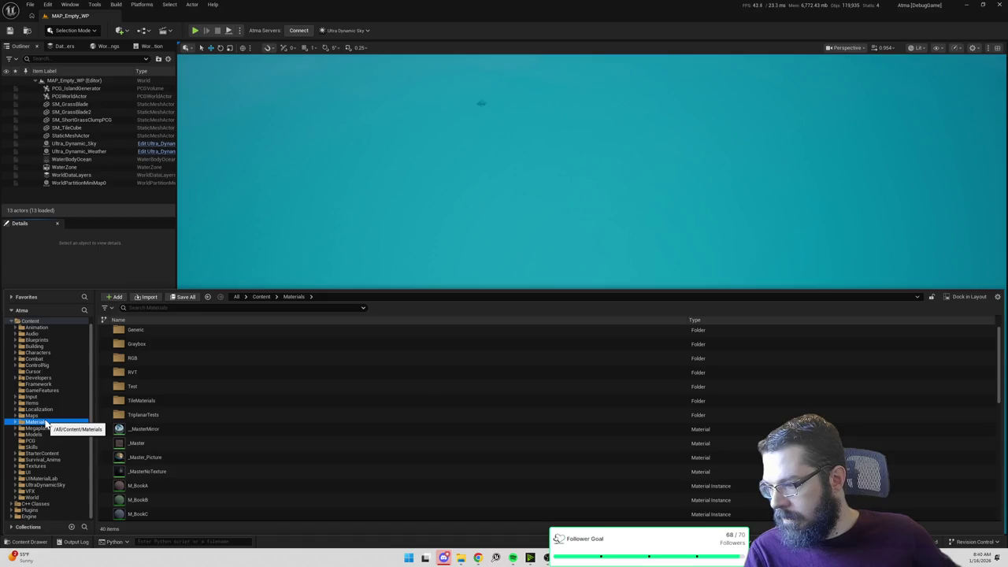
{"action": "scroll", "coordinate": [173, 425], "scroll_direction": "down", "scroll_amount": 3}
{"action": "scroll", "coordinate": [178, 428], "scroll_direction": "up", "scroll_amount": 3}
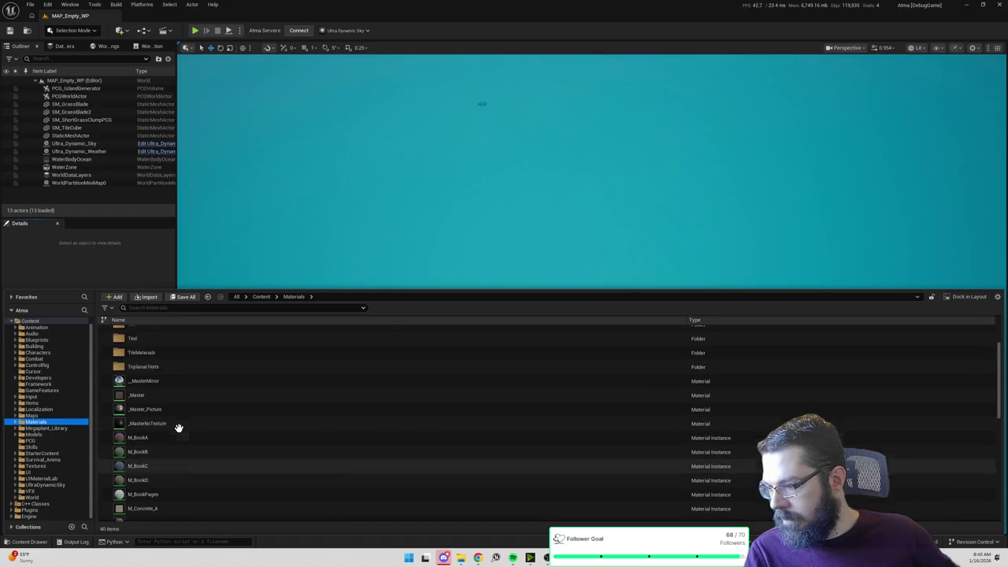
{"action": "double_click", "coordinate": [145, 376]}
{"action": "key", "text": "alt+Left"}
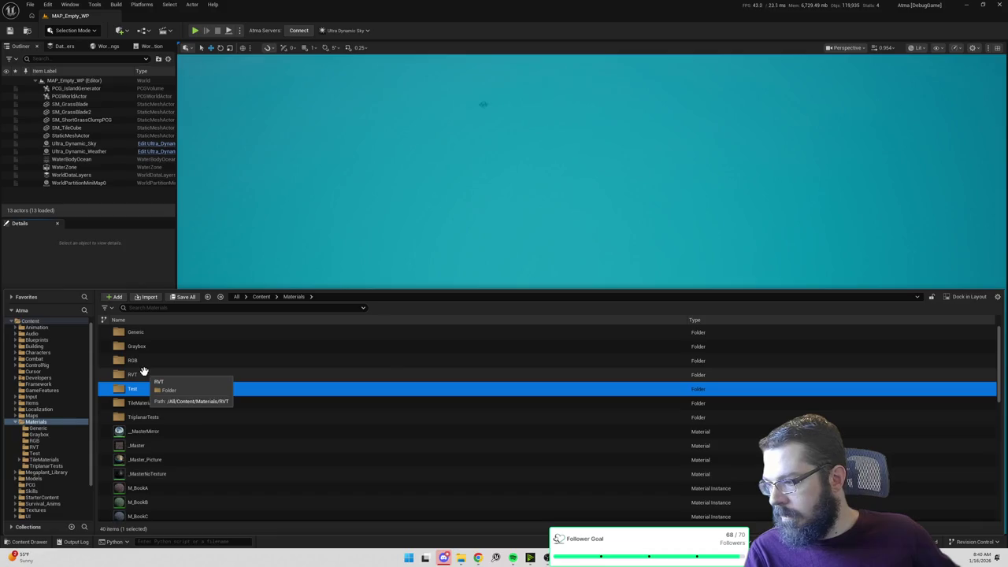
{"action": "left_click", "coordinate": [262, 297]}
{"action": "type", "text": "shortg"}
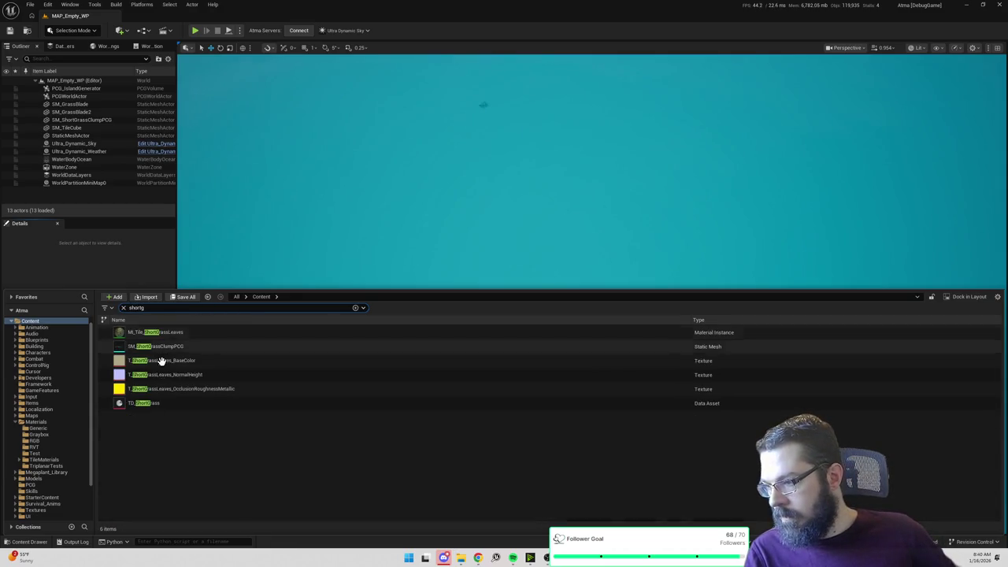
{"action": "double_click", "coordinate": [167, 360]}
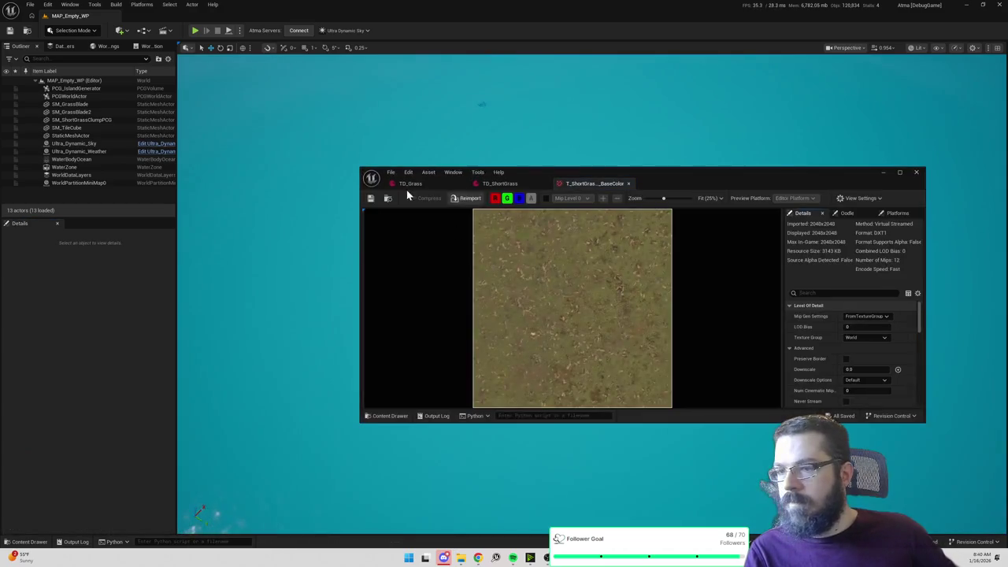
Step: Open T_ShortGrassLeaves_BaseColor in the Texture Editor and collapse its Content Drawer
{"action": "left_click", "coordinate": [387, 198]}
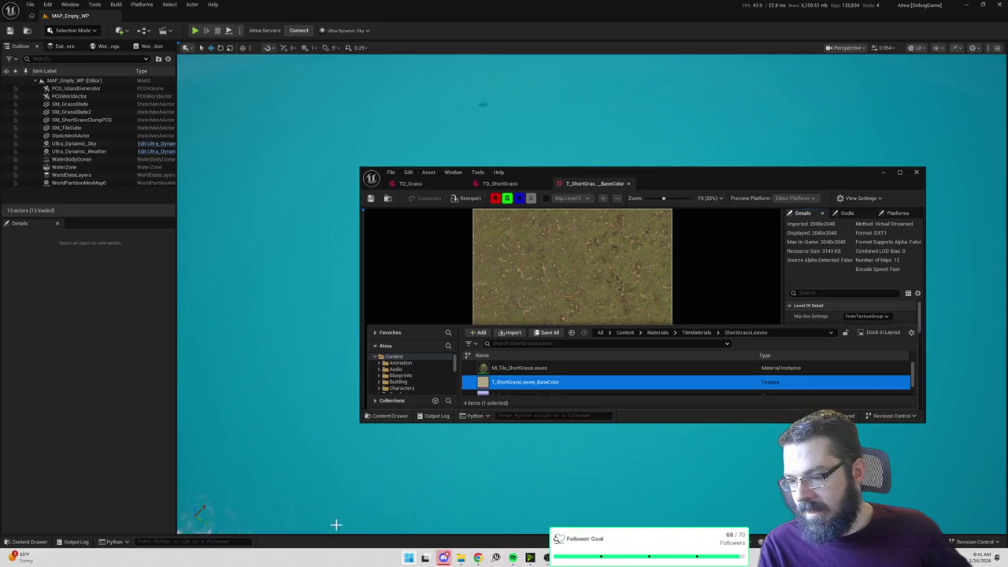
{"action": "left_click", "coordinate": [112, 399]}
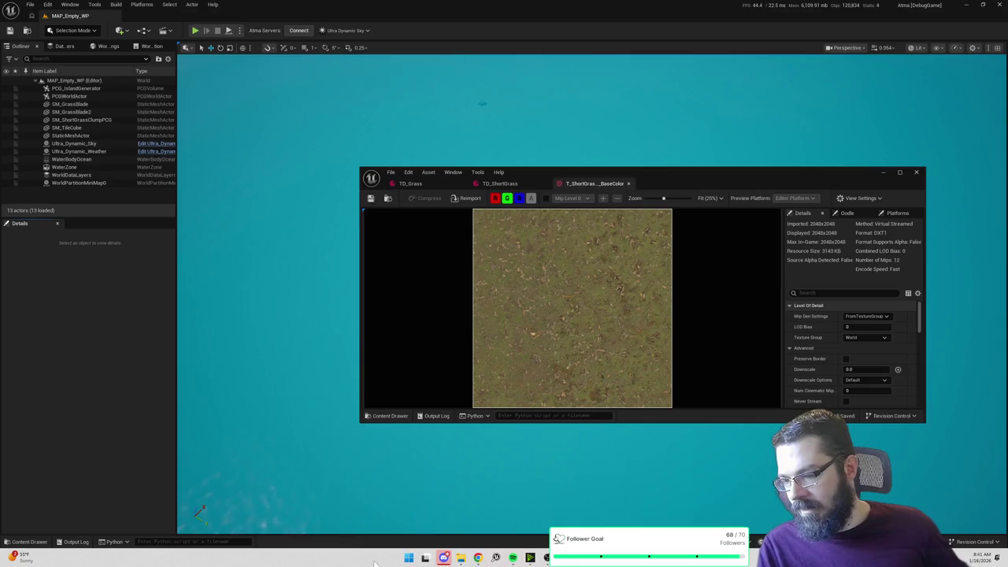
{"action": "left_click", "coordinate": [410, 557]}
{"action": "type", "text": "visual"}
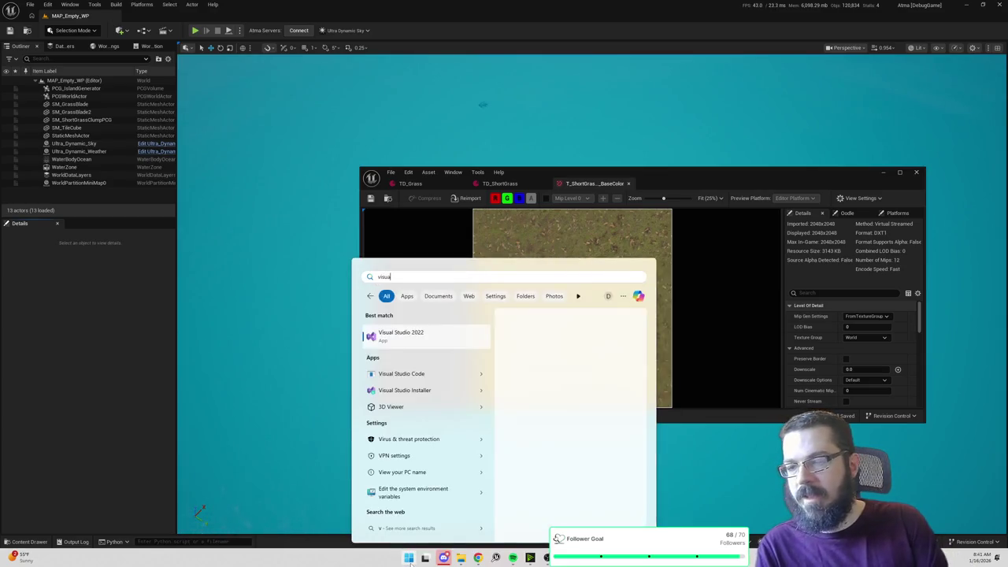
{"action": "type", "text": " studio"}
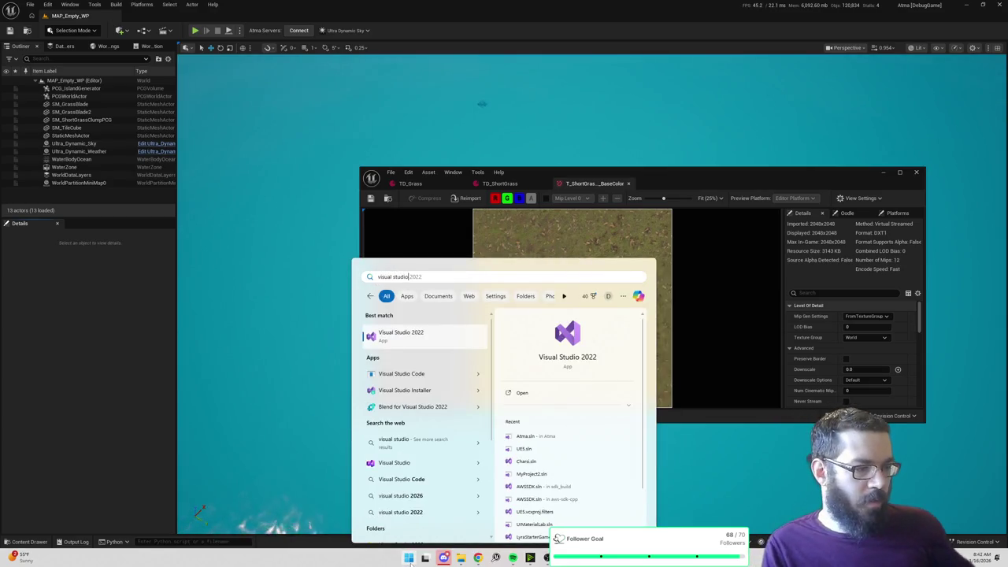
{"action": "type", "text": " install"}
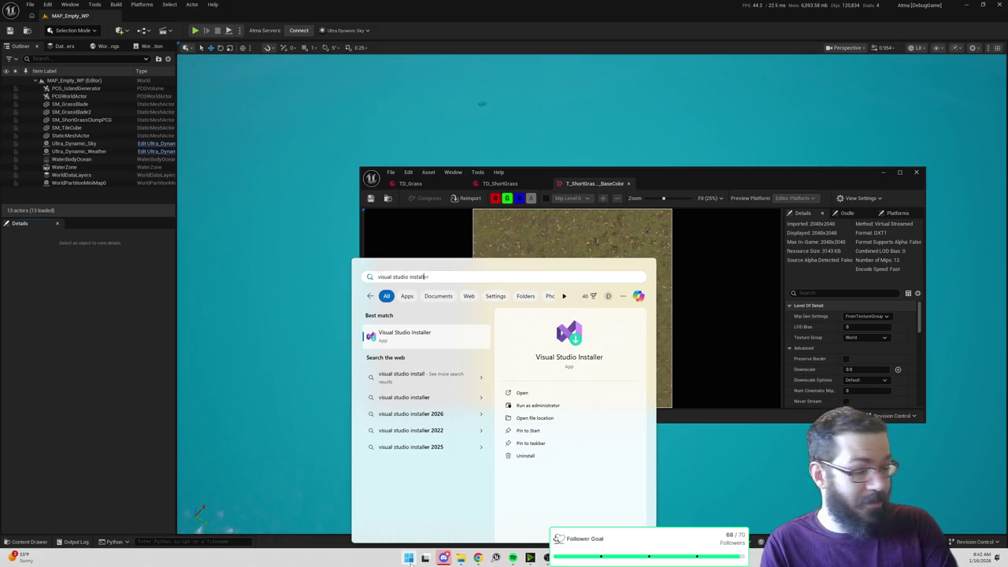
{"action": "left_click", "coordinate": [409, 560]}
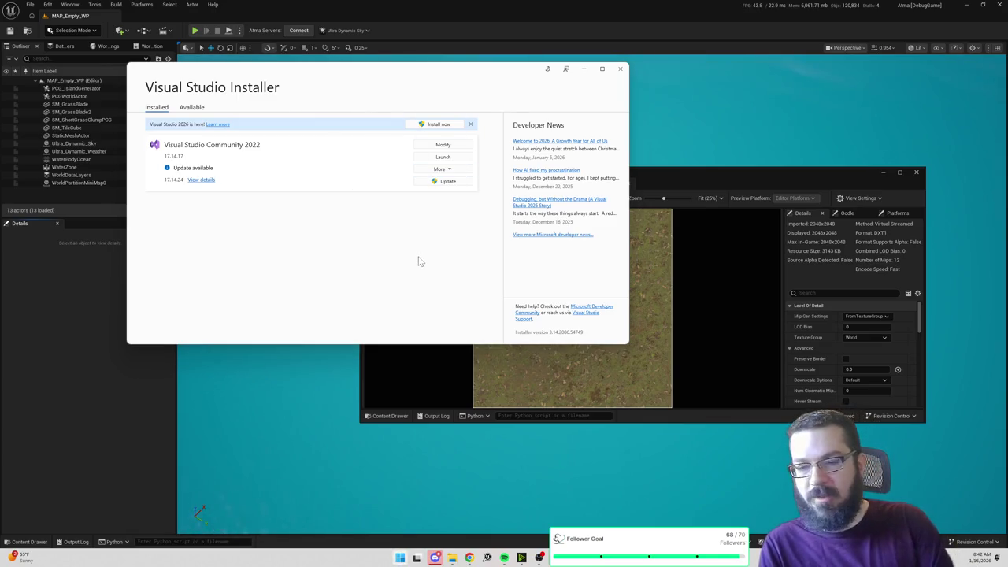
{"action": "left_click", "coordinate": [185, 449]}
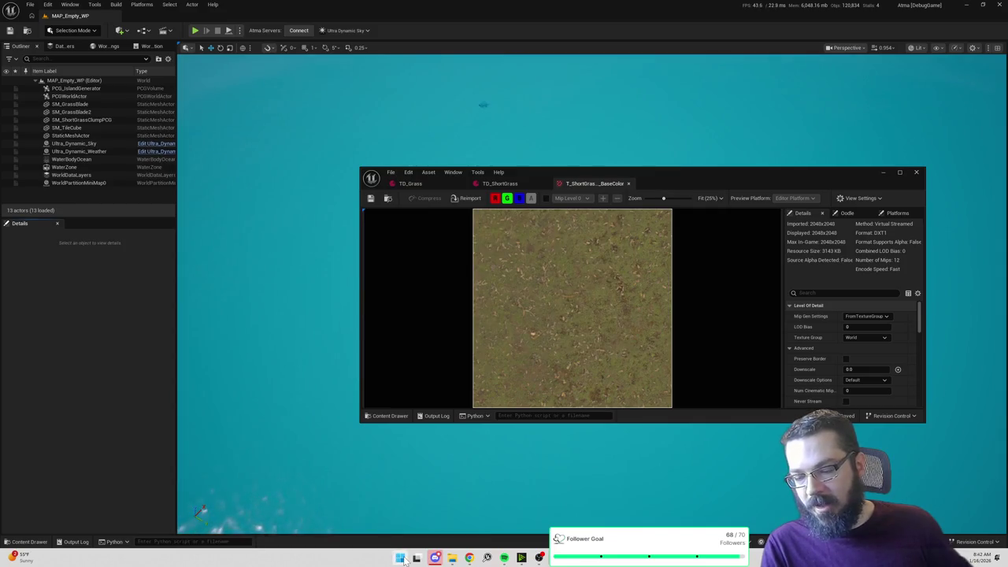
{"action": "left_click", "coordinate": [400, 558]}
{"action": "type", "text": "visual studio"}
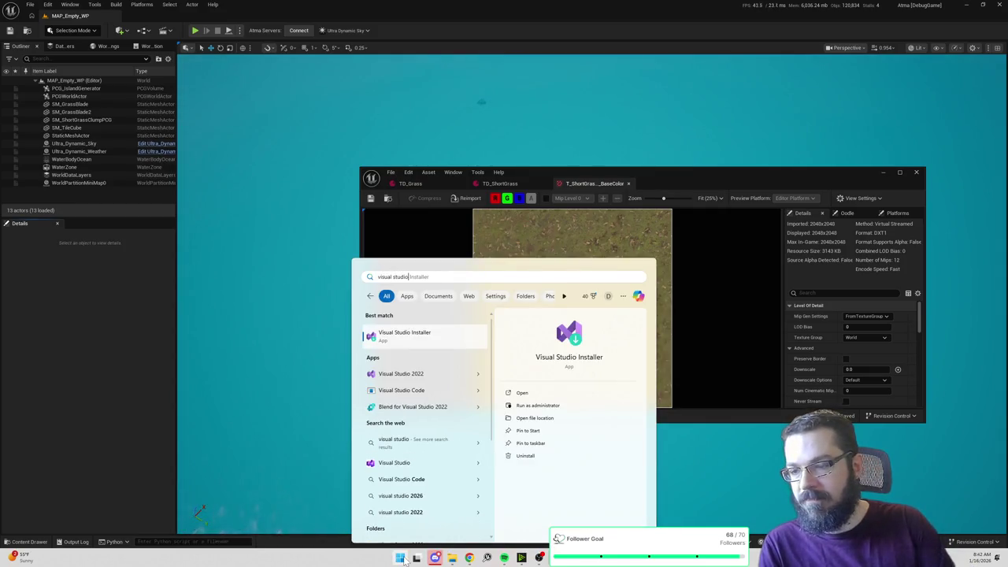
{"action": "left_click", "coordinate": [411, 337]}
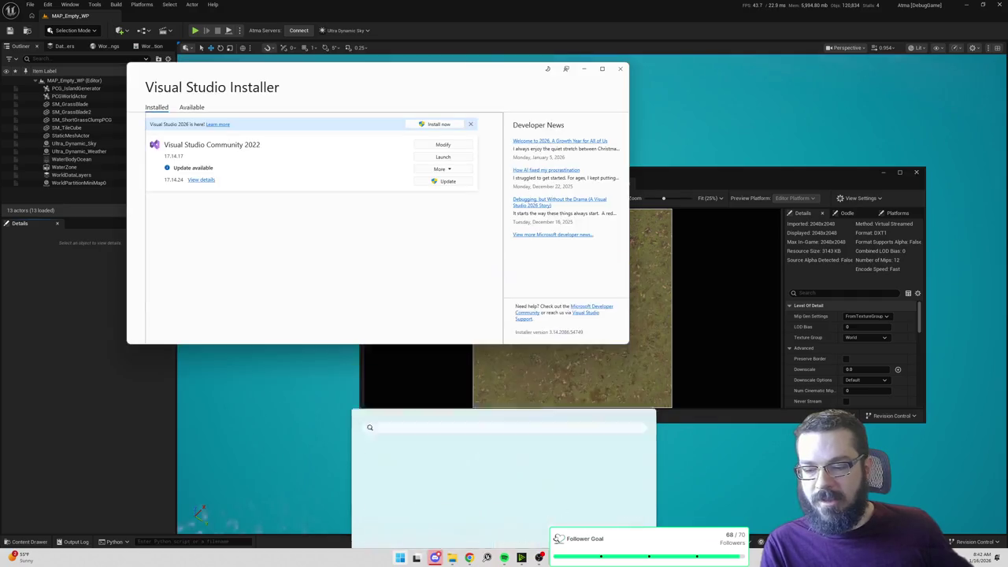
{"action": "left_click", "coordinate": [452, 148]}
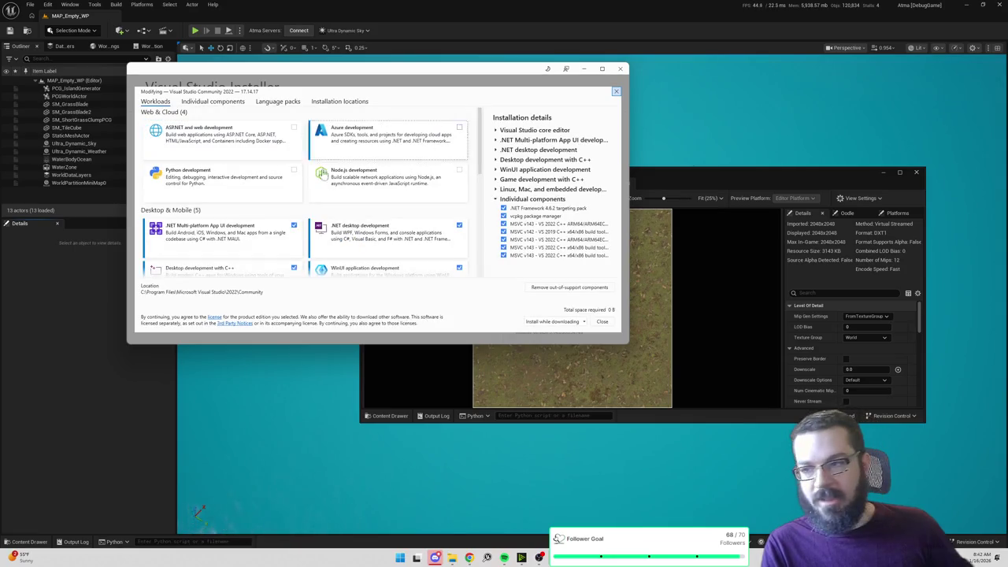
{"action": "scroll", "coordinate": [344, 211], "scroll_direction": "down", "scroll_amount": 2}
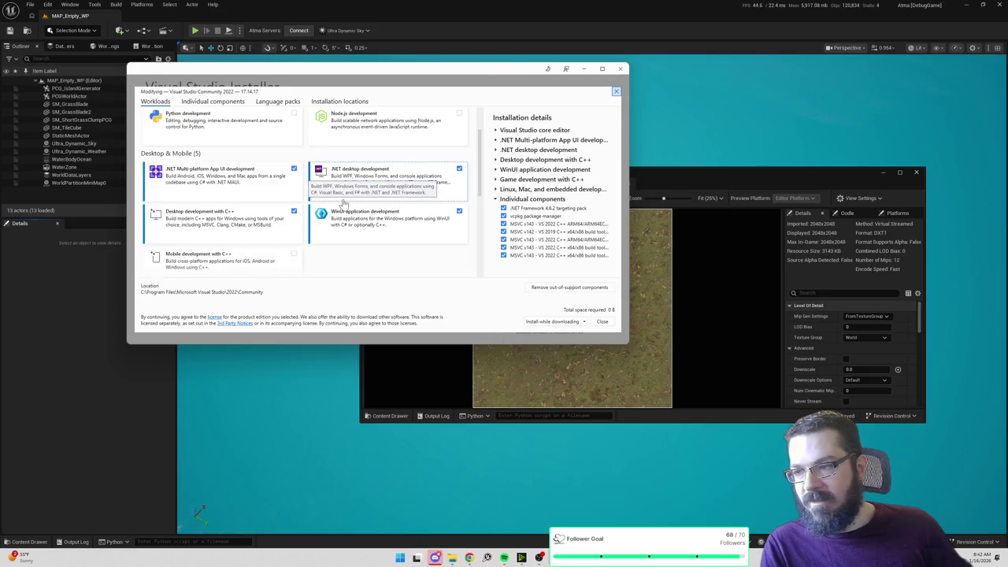
{"action": "scroll", "coordinate": [358, 207], "scroll_direction": "up", "scroll_amount": 2}
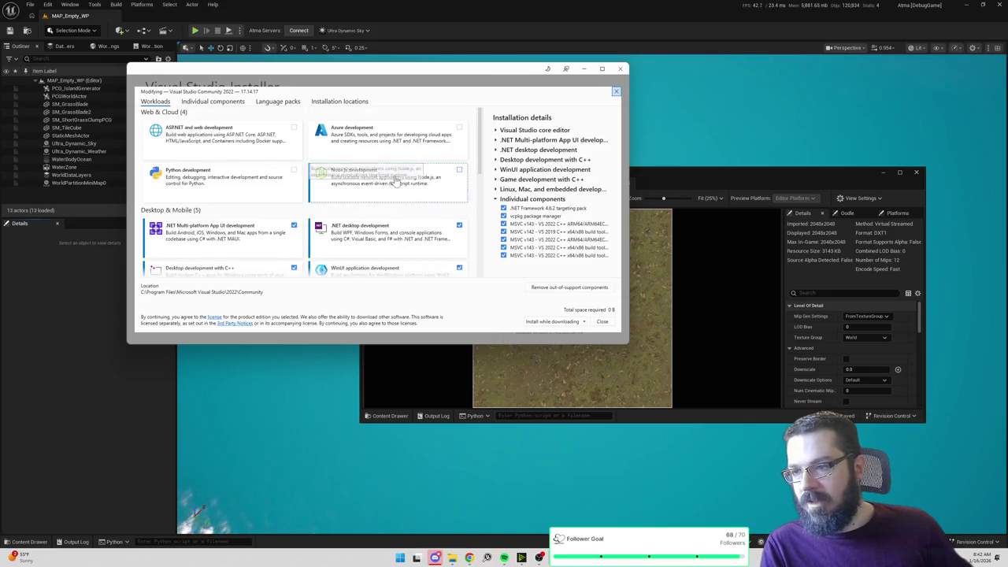
{"action": "scroll", "coordinate": [363, 206], "scroll_direction": "down", "scroll_amount": 1}
{"action": "scroll", "coordinate": [403, 211], "scroll_direction": "down", "scroll_amount": 2}
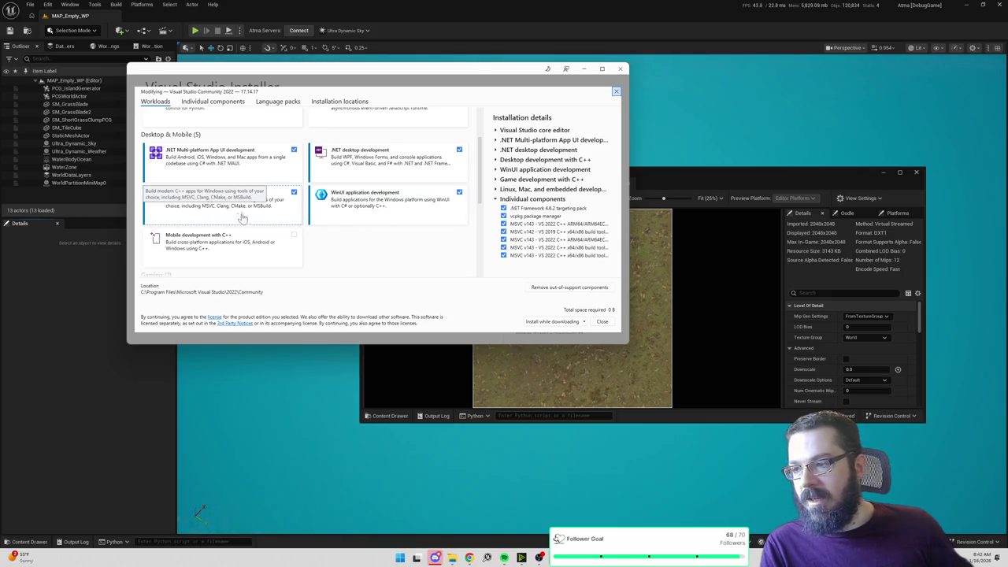
{"action": "scroll", "coordinate": [346, 239], "scroll_direction": "down", "scroll_amount": 3}
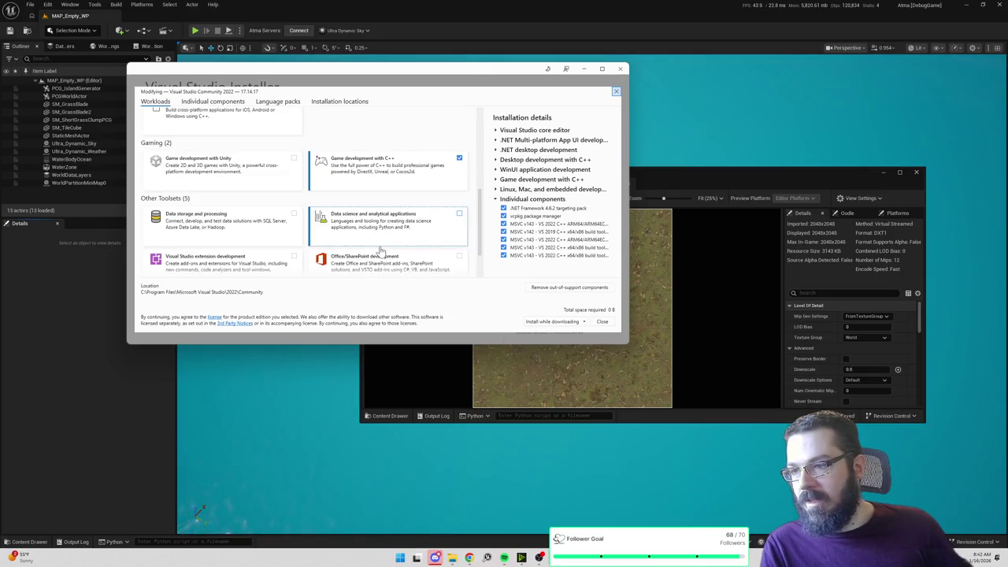
{"action": "scroll", "coordinate": [380, 250], "scroll_direction": "down", "scroll_amount": 1}
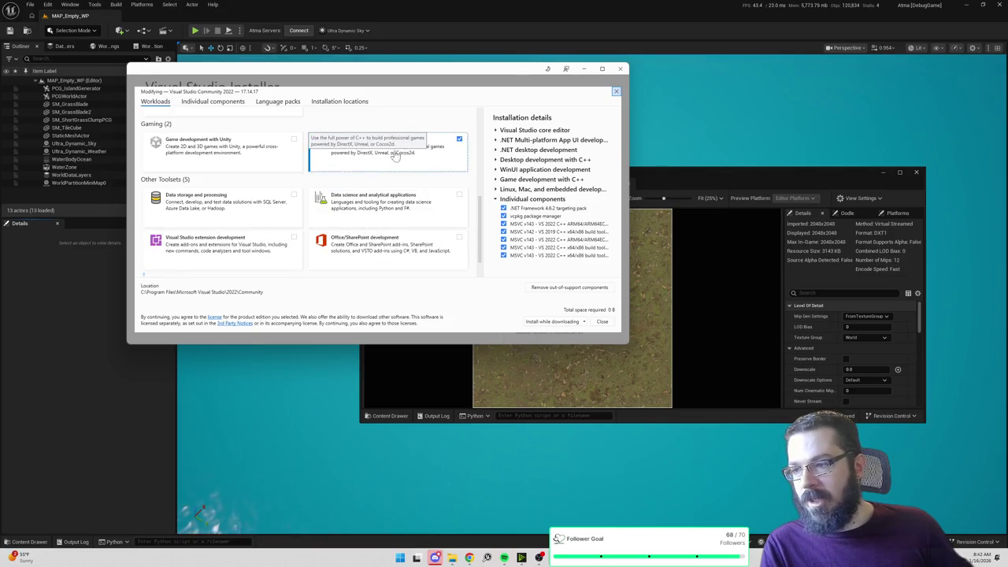
{"action": "scroll", "coordinate": [419, 167], "scroll_direction": "up", "scroll_amount": 1}
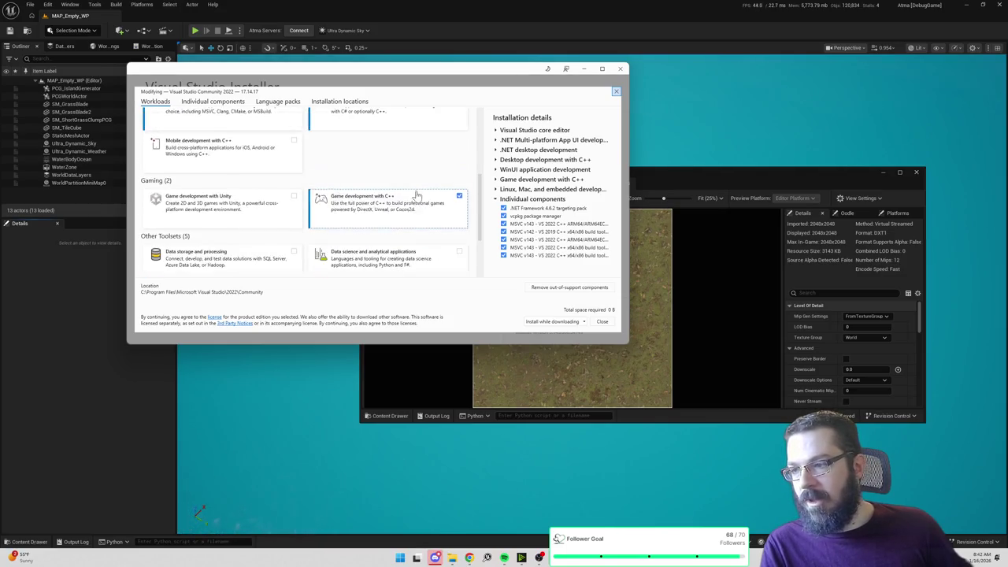
{"action": "scroll", "coordinate": [418, 195], "scroll_direction": "up", "scroll_amount": 2}
{"action": "left_click", "coordinate": [211, 103]}
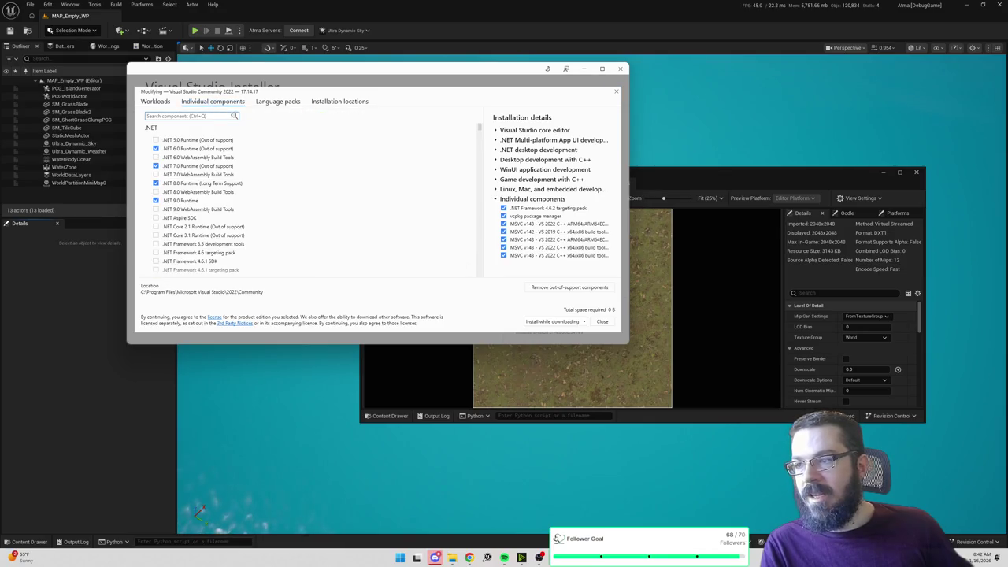
{"action": "type", "text": "unreal"}
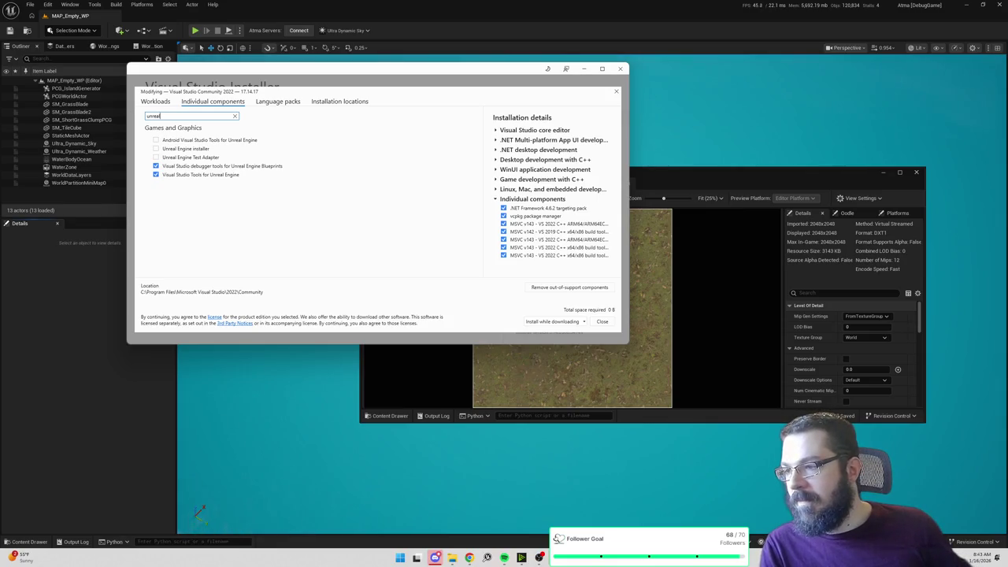
{"action": "key", "text": "BackSpace"}
{"action": "key", "text": "BackSpace"}
{"action": "key", "text": "BackSpace"}
{"action": "left_click", "coordinate": [156, 103]}
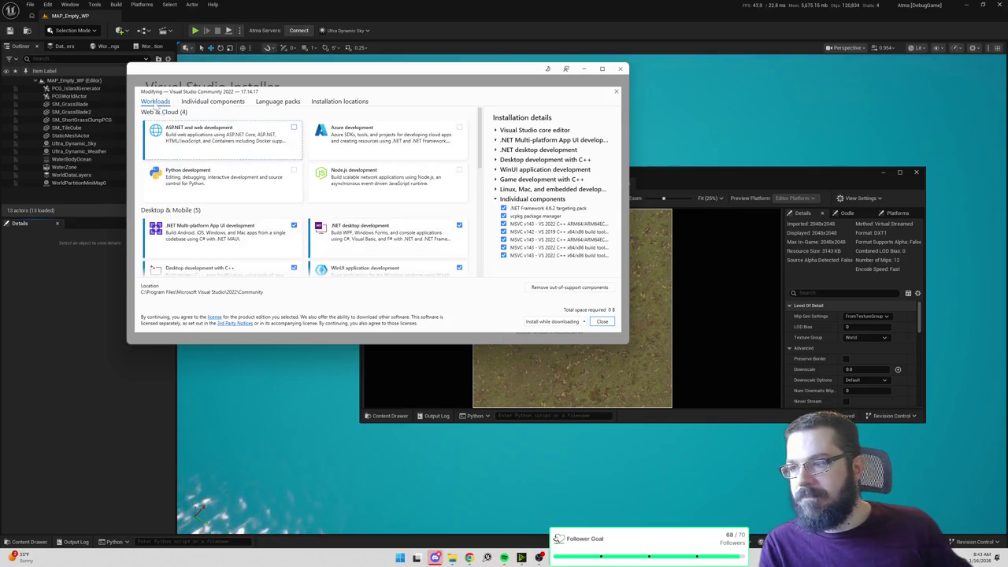
{"action": "scroll", "coordinate": [298, 207], "scroll_direction": "down", "scroll_amount": 1}
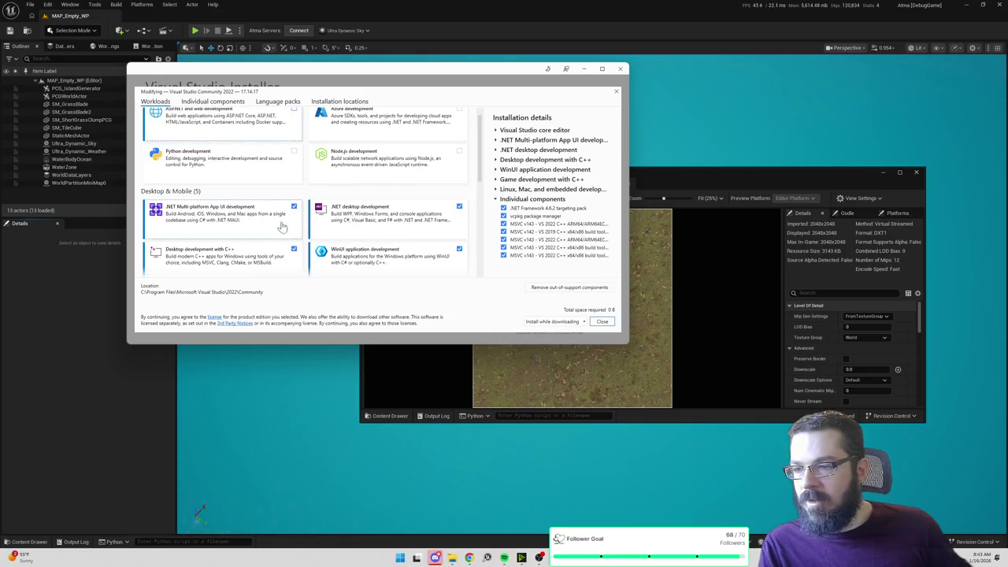
{"action": "scroll", "coordinate": [282, 211], "scroll_direction": "up", "scroll_amount": 1}
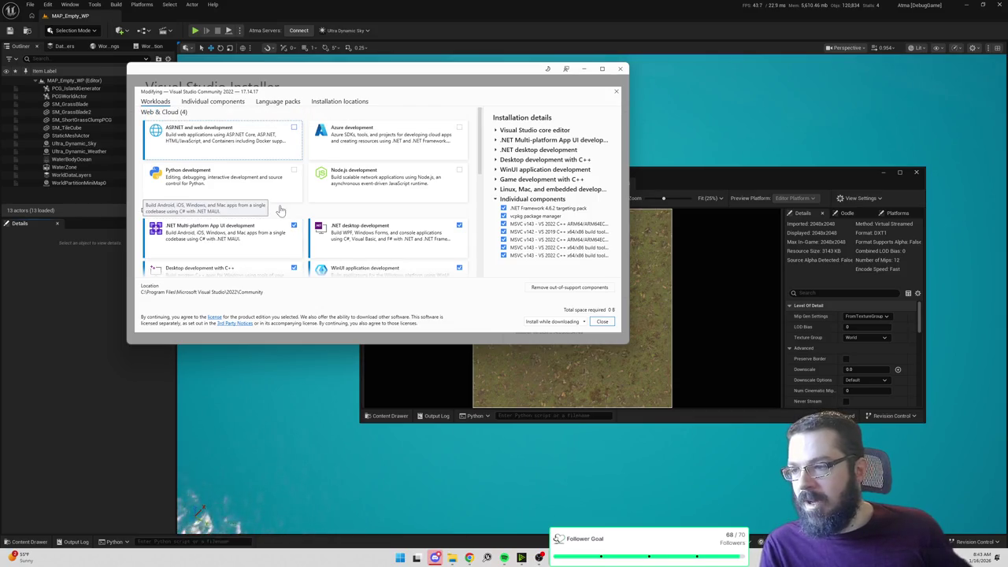
{"action": "scroll", "coordinate": [280, 211], "scroll_direction": "down", "scroll_amount": 4}
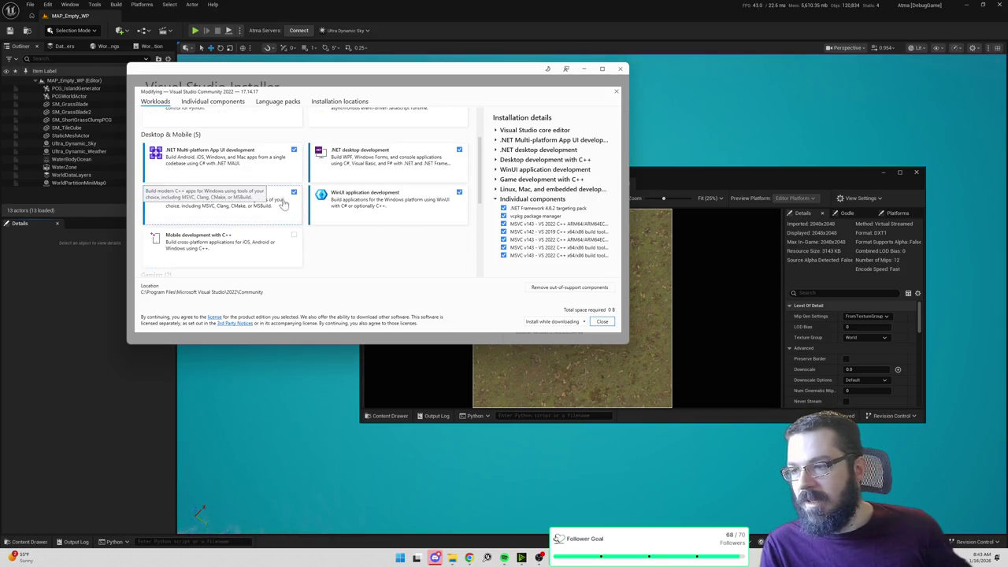
{"action": "scroll", "coordinate": [370, 239], "scroll_direction": "down", "scroll_amount": 7}
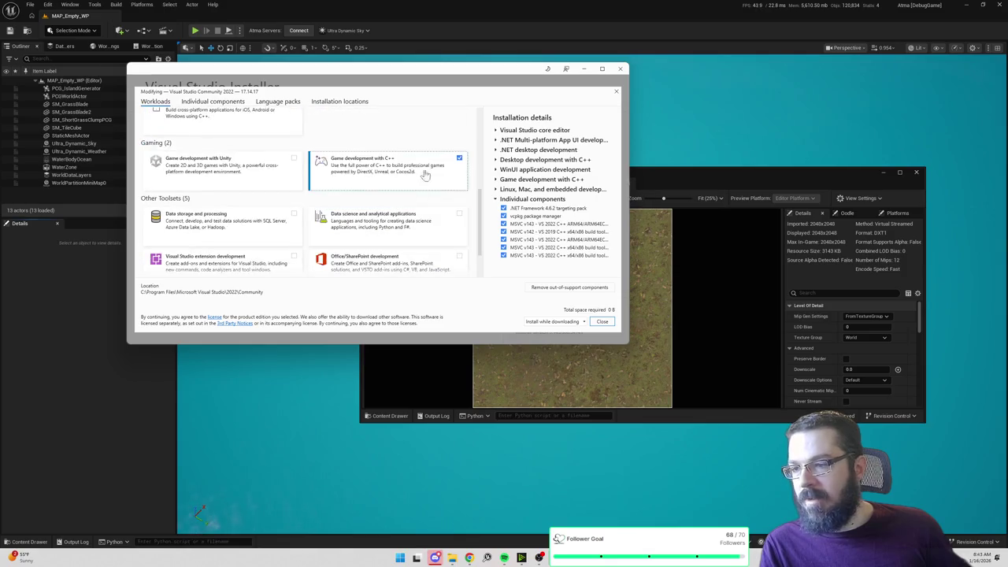
{"action": "scroll", "coordinate": [400, 160], "scroll_direction": "down", "scroll_amount": 3}
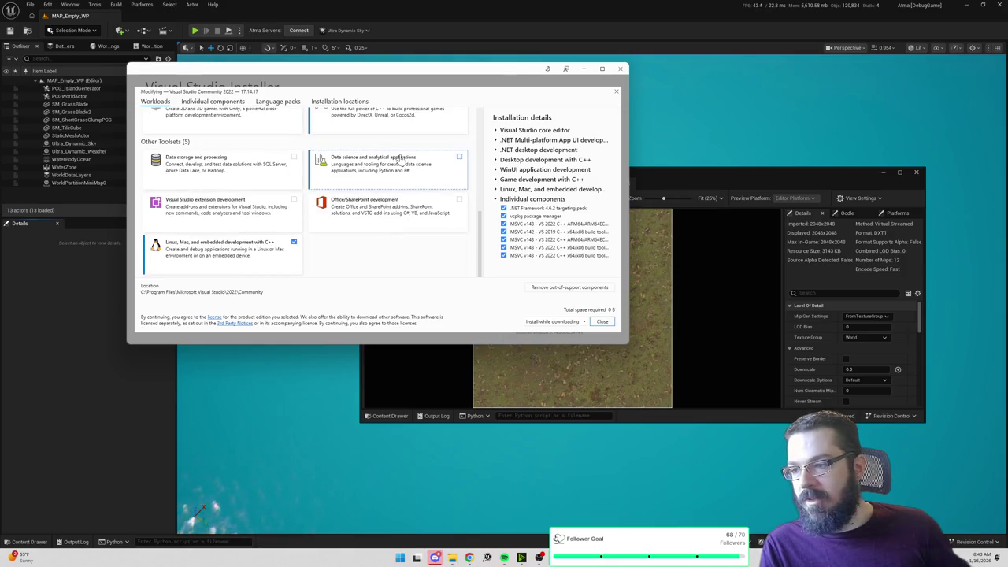
{"action": "scroll", "coordinate": [400, 160], "scroll_direction": "up", "scroll_amount": 12}
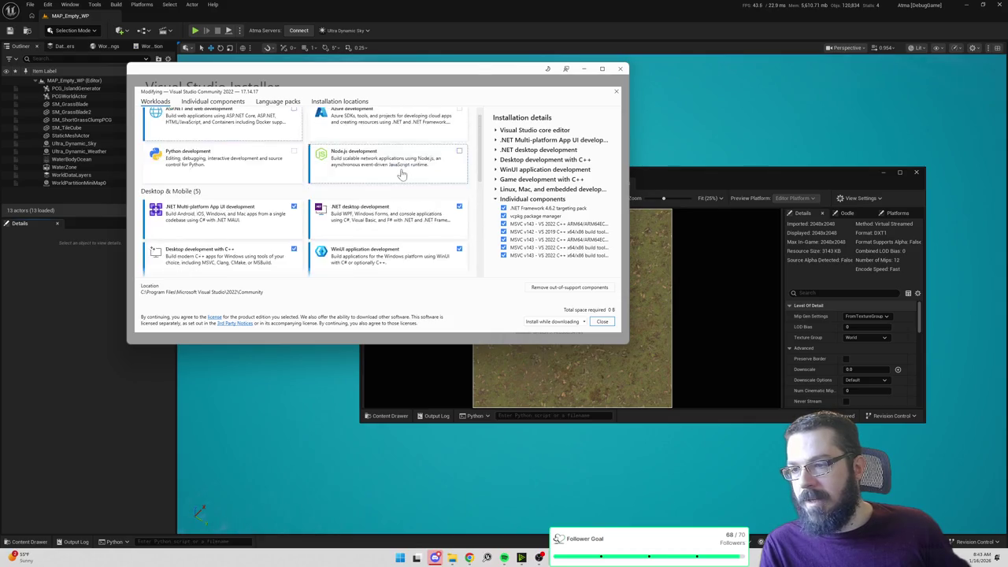
{"action": "scroll", "coordinate": [402, 175], "scroll_direction": "up", "scroll_amount": 1}
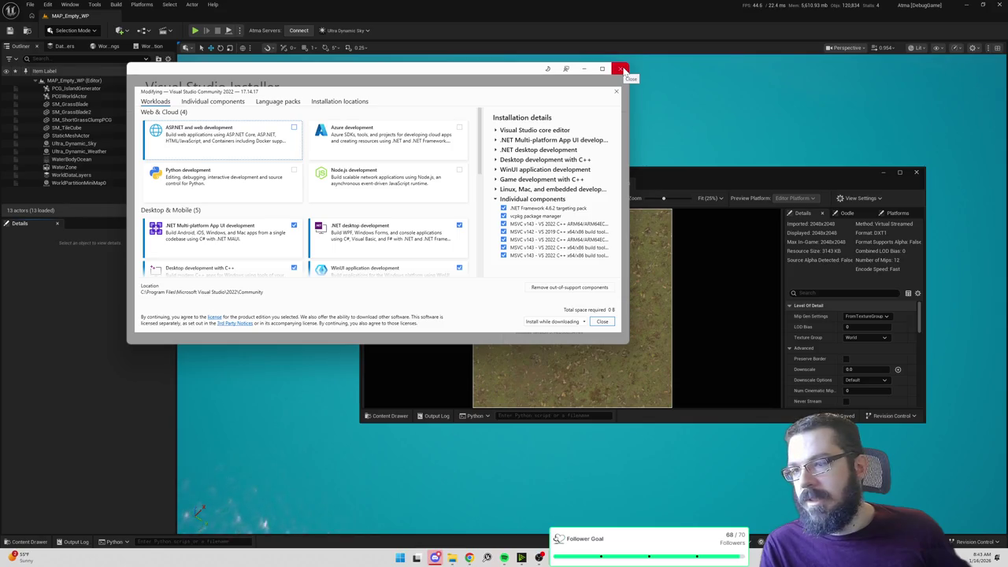
{"action": "left_click", "coordinate": [621, 69]}
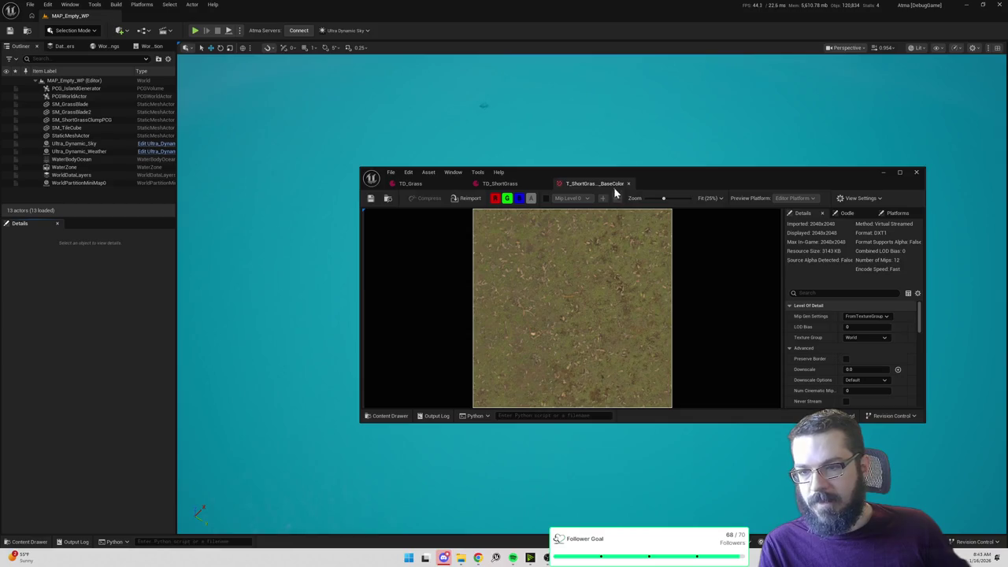
Step: Enlarge the texture editor, locate the TileMaterials folder, then close the texture editor
{"action": "key", "text": "ctrl+space"}
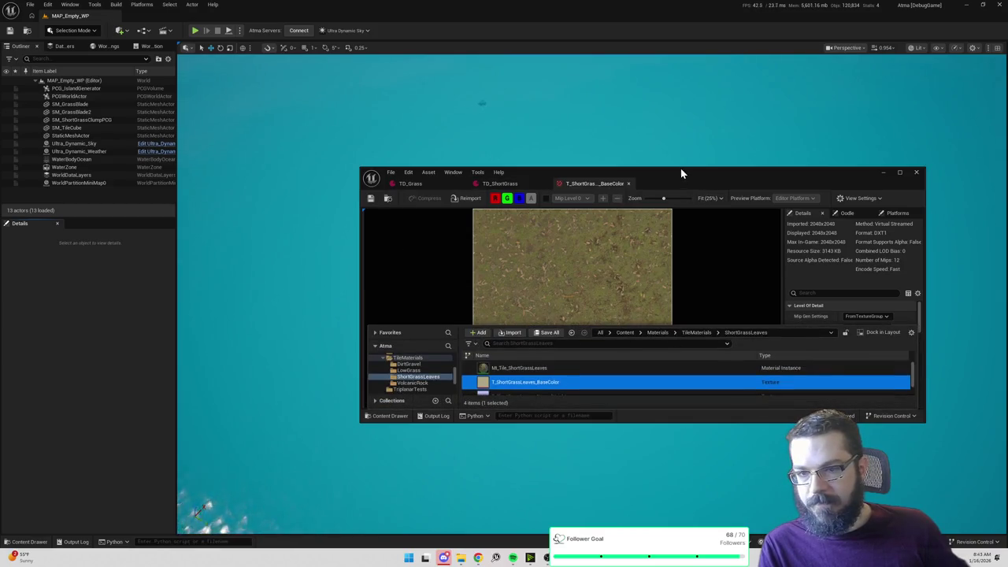
{"action": "left_click_drag", "start_coordinate": [682, 169], "coordinate": [695, 45]}
{"action": "left_click_drag", "start_coordinate": [361, 423], "coordinate": [215, 512]}
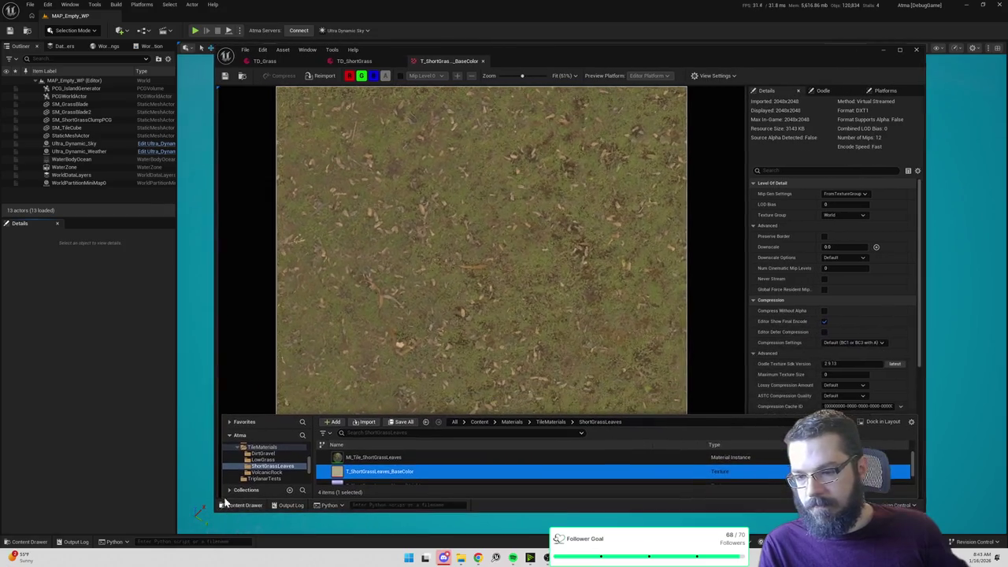
{"action": "left_click", "coordinate": [575, 418]}
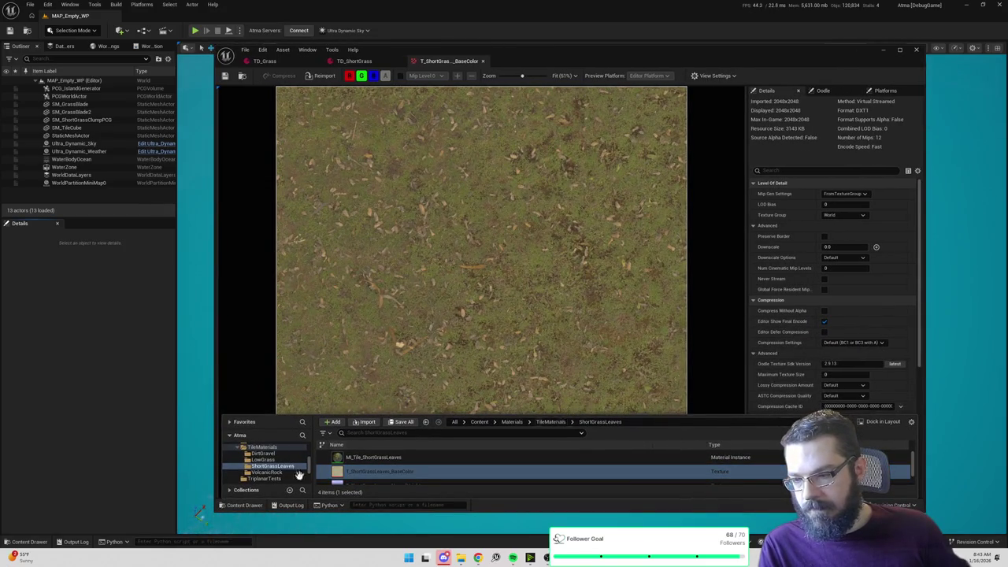
{"action": "scroll", "coordinate": [260, 470], "scroll_direction": "up", "scroll_amount": 1}
{"action": "left_click", "coordinate": [264, 460]}
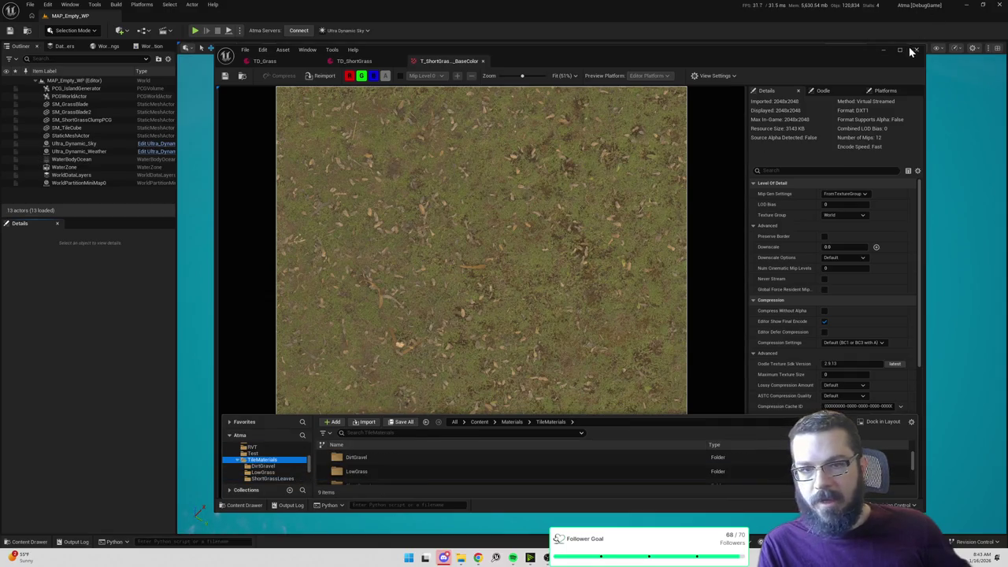
{"action": "left_click", "coordinate": [914, 49]}
Step: Create a ParkingLotGrass folder in TileMaterials holding the three T_ParkingLotGrass textures
{"action": "key", "text": "ctrl+space"}
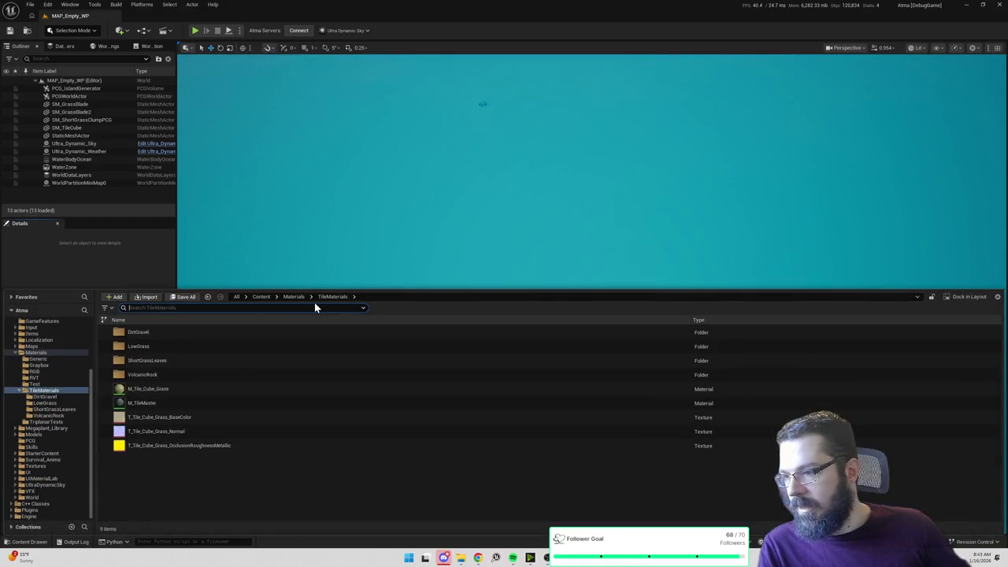
{"action": "right_click", "coordinate": [203, 483]}
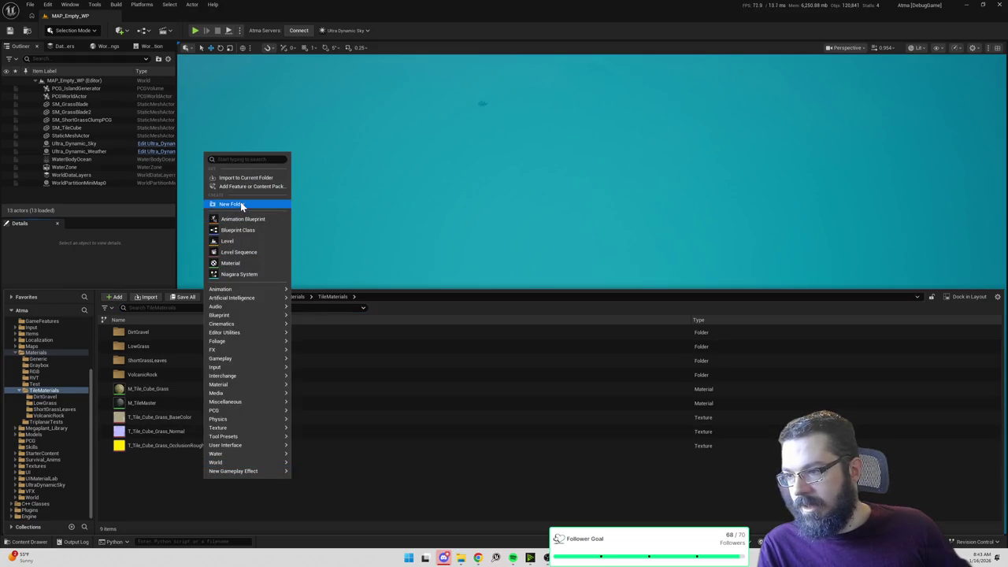
{"action": "left_click", "coordinate": [240, 201]}
{"action": "type", "text": "ParkingLotGrass"}
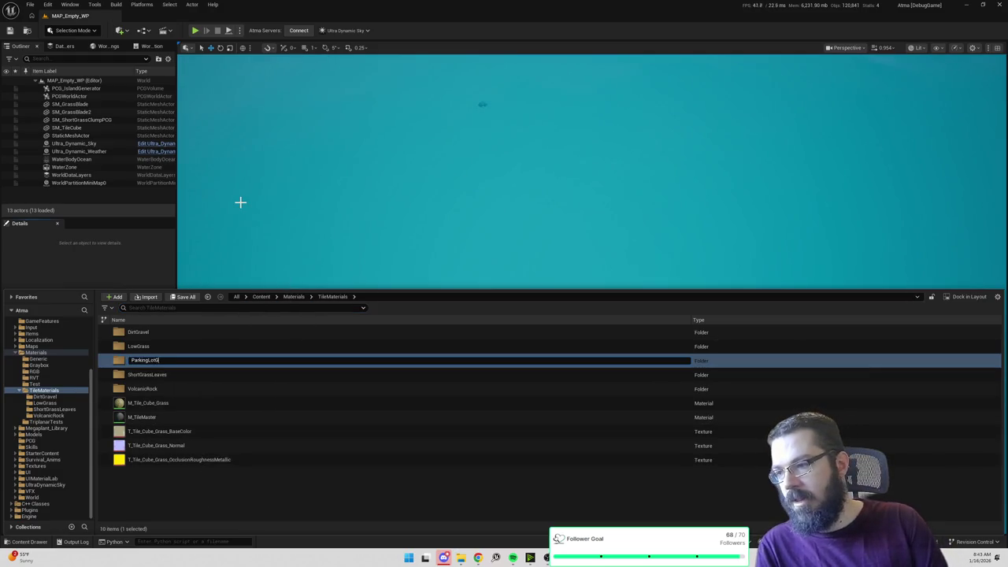
{"action": "key", "text": "Return"}
{"action": "double_click", "coordinate": [194, 360]}
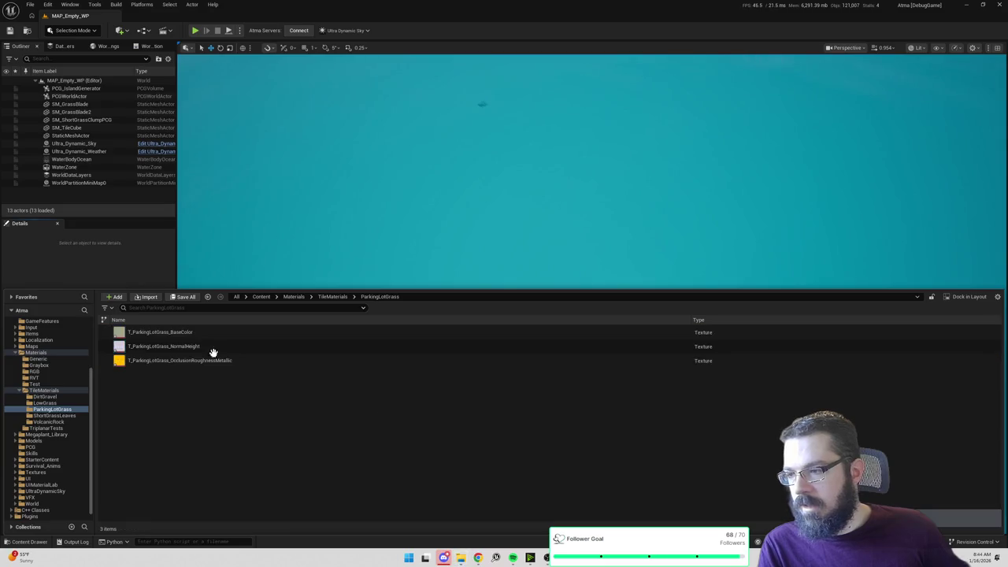
{"action": "left_click", "coordinate": [339, 297]}
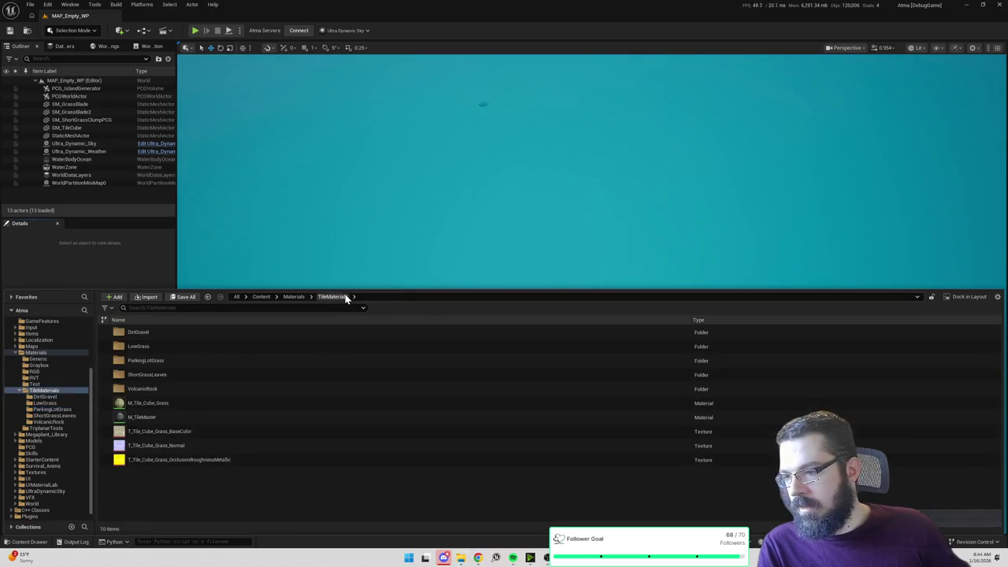
Step: Copy MI_Tile_ShortGrassLeaves into ParkingLotGrass and rename it MI_Tile_ParkingLotGrass
{"action": "double_click", "coordinate": [225, 360]}
{"action": "key", "text": "alt+Left"}
{"action": "double_click", "coordinate": [223, 375]}
{"action": "left_click", "coordinate": [237, 332]}
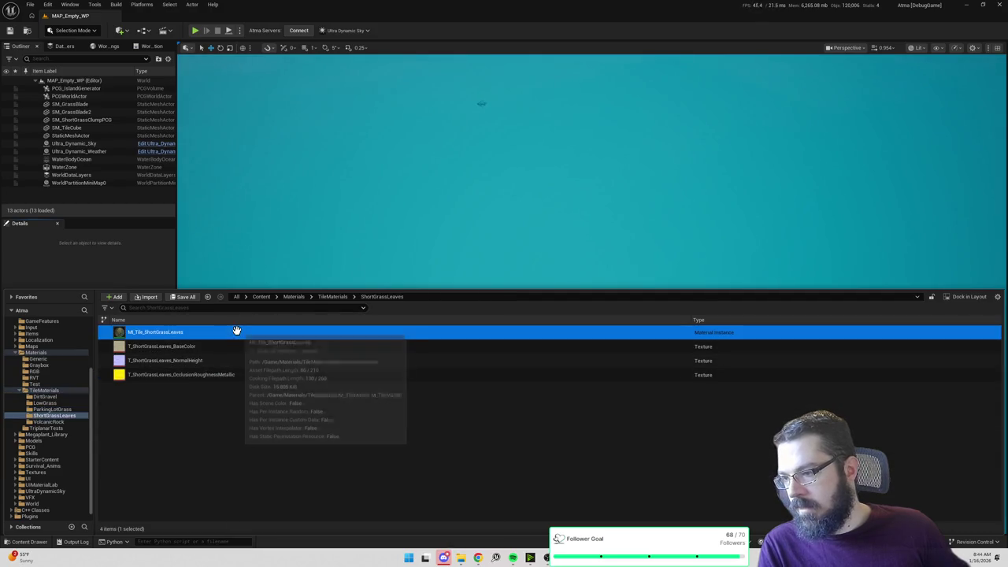
{"action": "key", "text": "alt+Left"}
{"action": "double_click", "coordinate": [185, 360]}
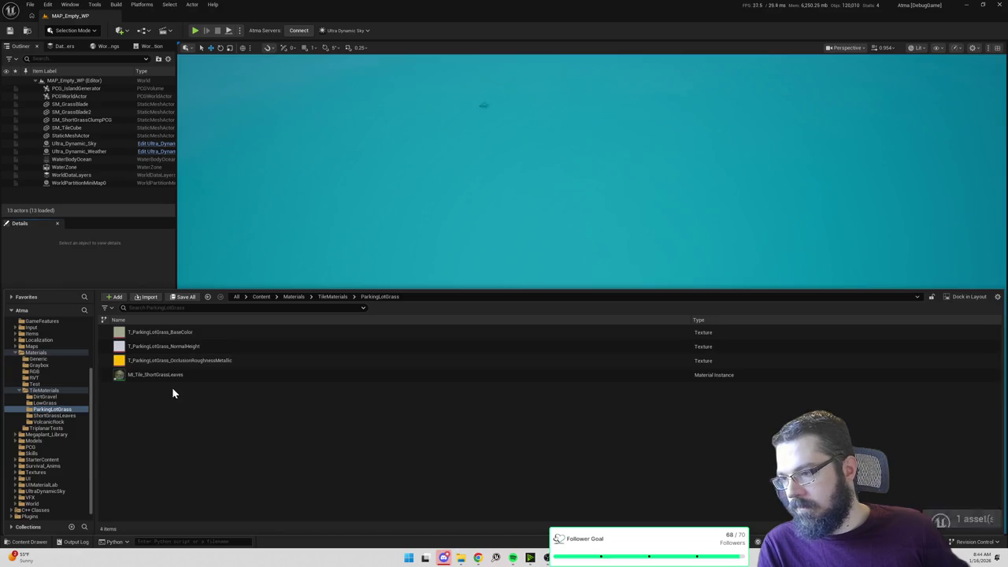
{"action": "left_click", "coordinate": [157, 375]}
{"action": "key", "text": "F2"}
{"action": "key", "text": "BackSpace"}
{"action": "key", "text": "BackSpace"}
{"action": "key", "text": "BackSpace"}
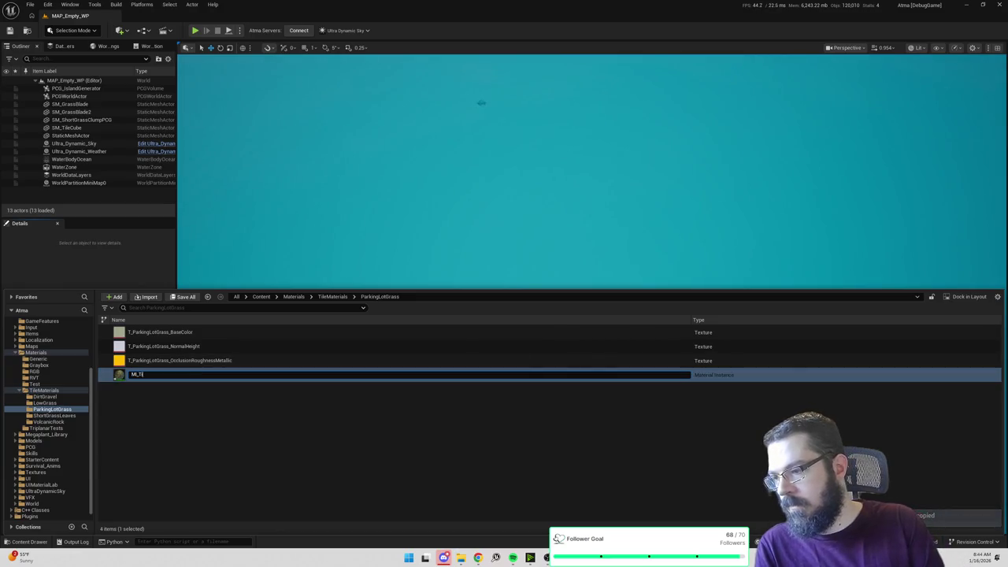
{"action": "type", "text": "Parki"}
{"action": "type", "text": "s"}
{"action": "key", "text": "Return"}
Step: Set BaseColor, NormalDisplacement and OcclusionRoughnessMetallic to the matching T_ParkingLotGrass textures
{"action": "double_click", "coordinate": [182, 334]}
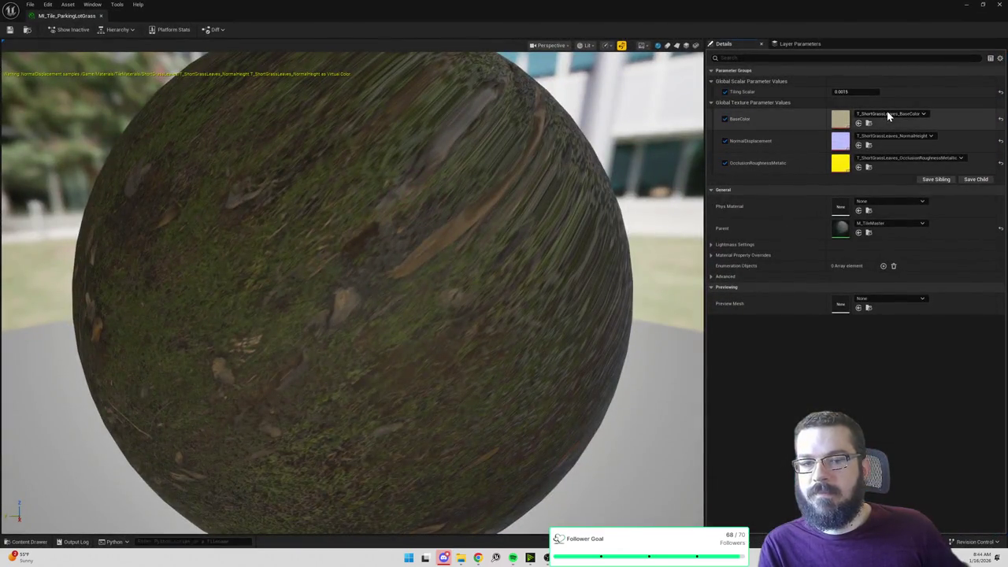
{"action": "left_click", "coordinate": [888, 114]}
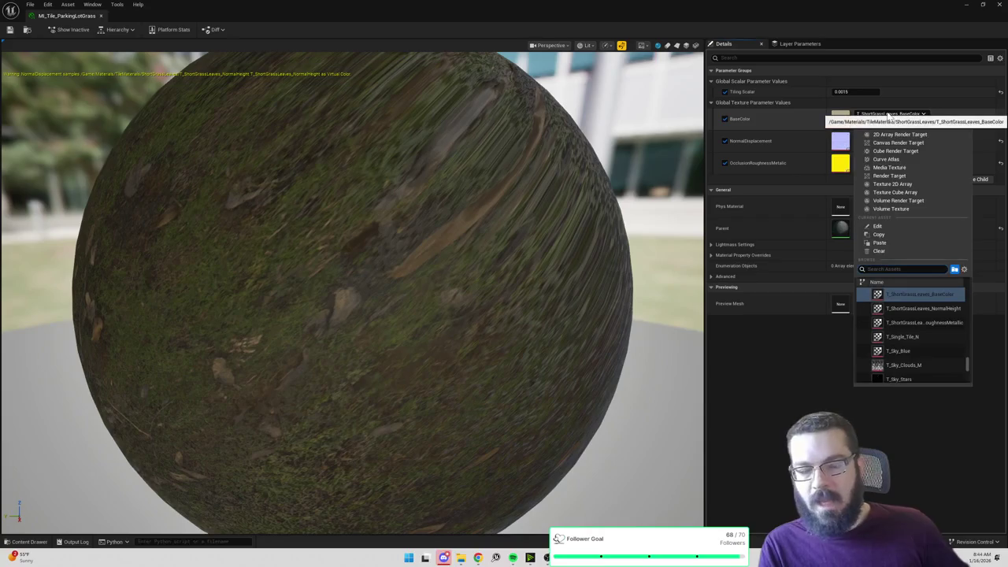
{"action": "type", "text": "parking"}
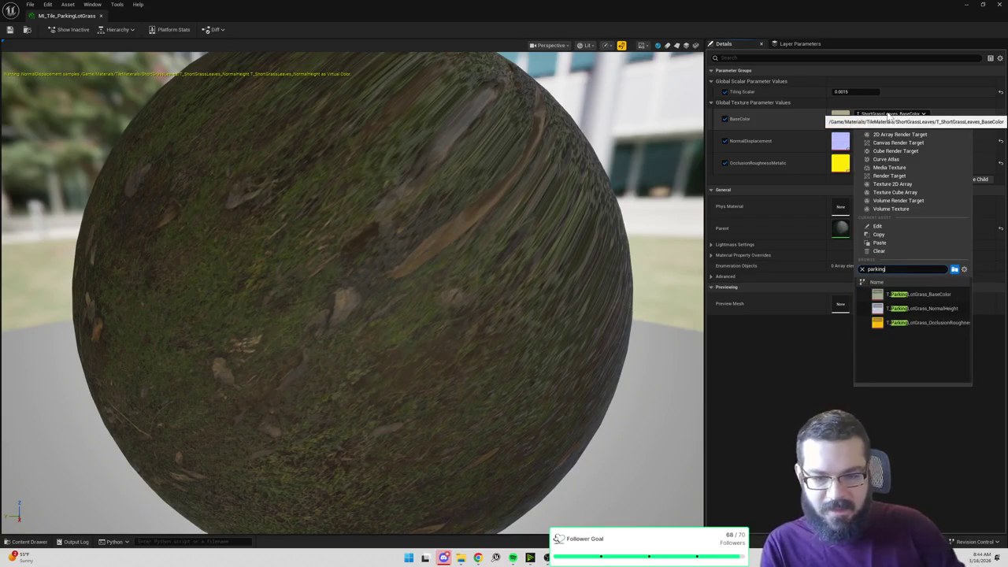
{"action": "left_click", "coordinate": [918, 294]}
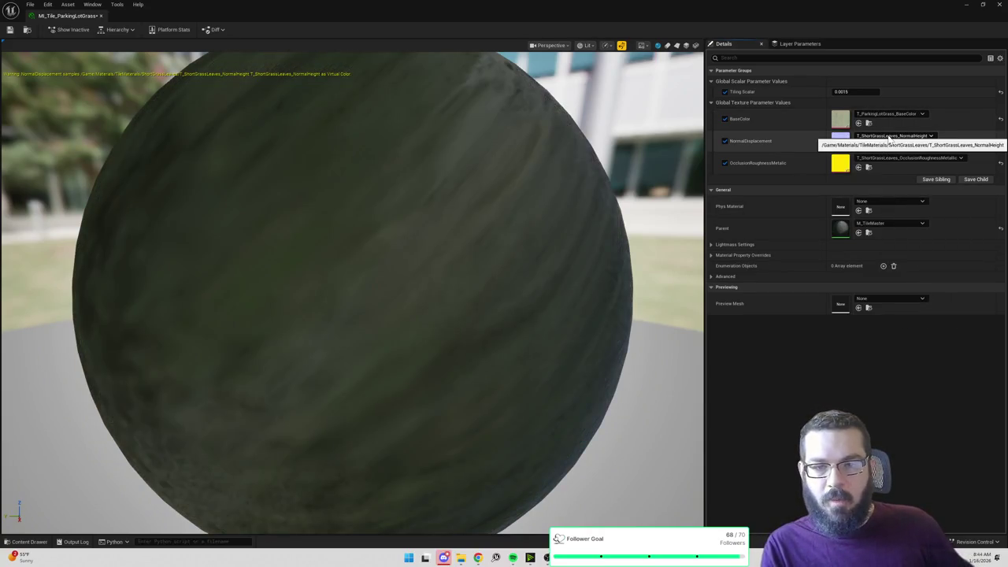
{"action": "left_click", "coordinate": [890, 137]}
{"action": "type", "text": "parkingl"}
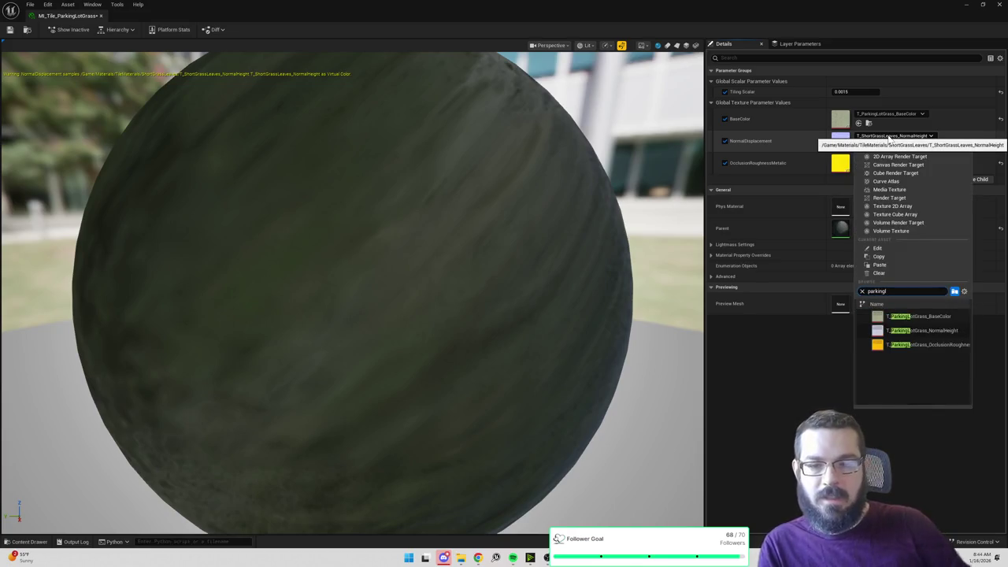
{"action": "left_click", "coordinate": [916, 329]}
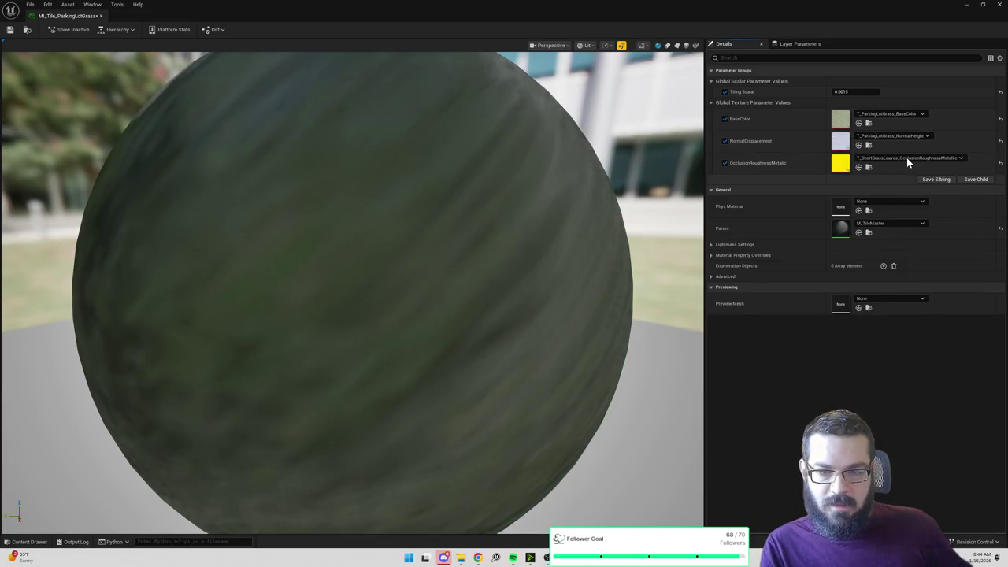
{"action": "left_click", "coordinate": [906, 158]}
{"action": "type", "text": "parkingl"}
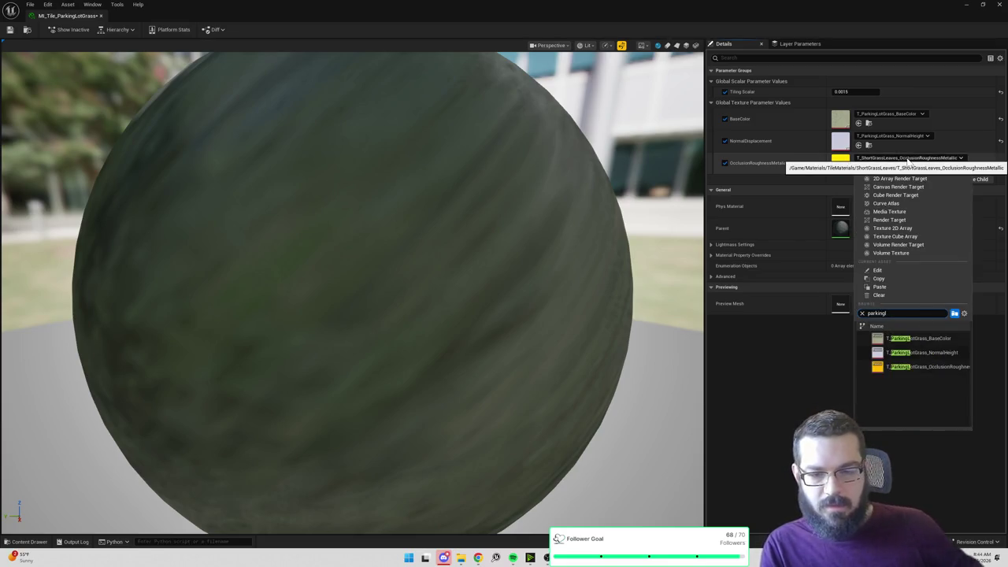
{"action": "left_click", "coordinate": [932, 369]}
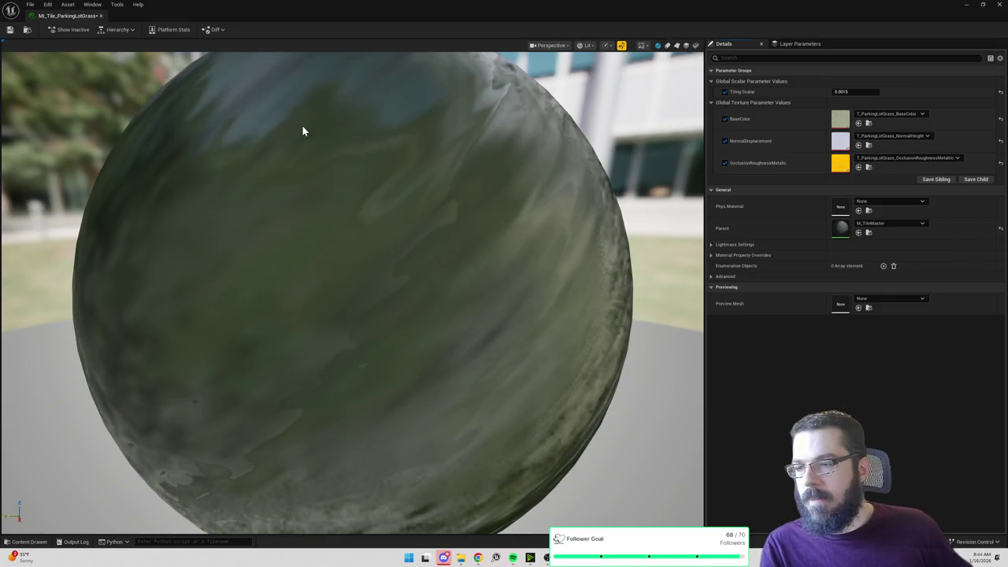
Step: Check the preview sphere, then save and close the material instance
{"action": "scroll", "coordinate": [352, 292], "scroll_direction": "down", "scroll_amount": 5}
{"action": "left_click_drag", "start_coordinate": [352, 291], "coordinate": [275, 292]}
{"action": "left_click", "coordinate": [11, 32]}
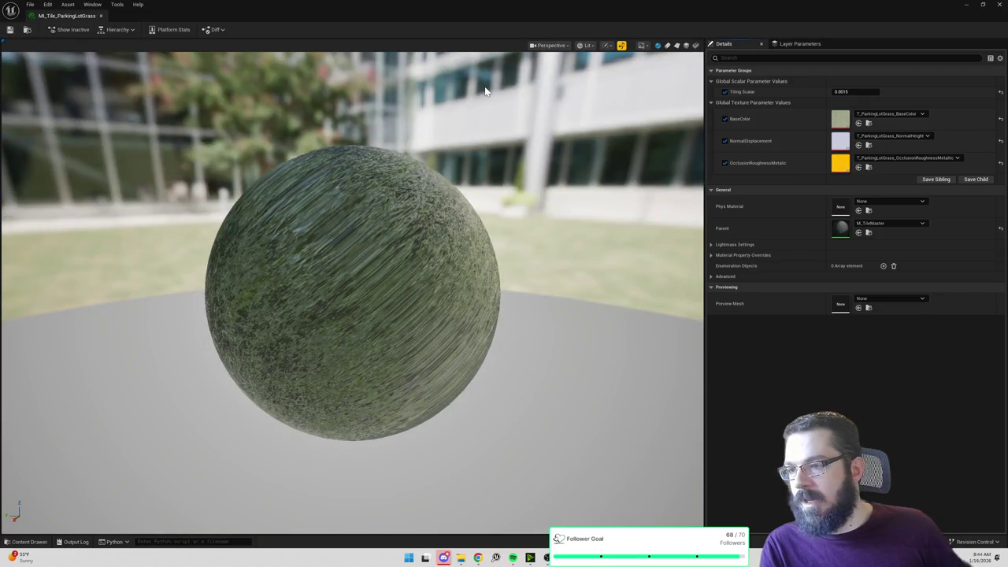
{"action": "left_click", "coordinate": [1000, 4]}
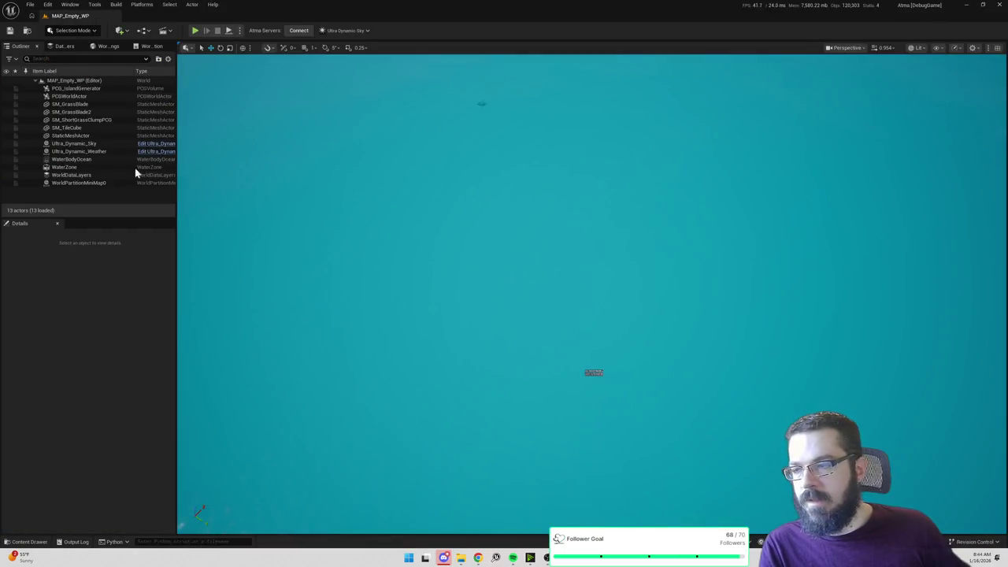
Step: Find SM_TileCube by searching 'tilecube' and place it into the level
{"action": "key", "text": "ctrl+space"}
{"action": "left_click", "coordinate": [244, 299]}
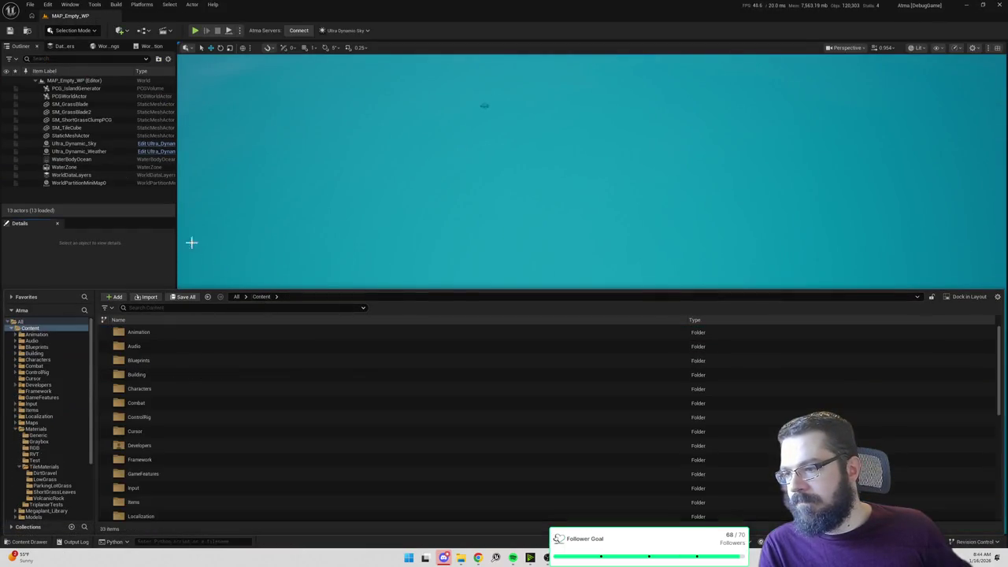
{"action": "type", "text": "tilecube"}
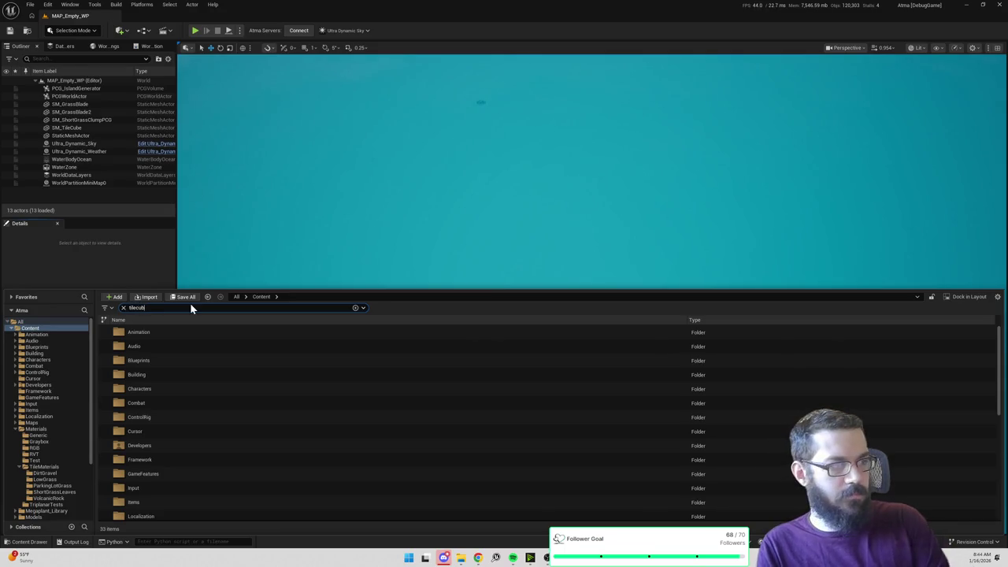
{"action": "right_click", "coordinate": [155, 350]}
{"action": "key", "text": "Escape"}
{"action": "left_click_drag", "start_coordinate": [146, 332], "coordinate": [482, 114]}
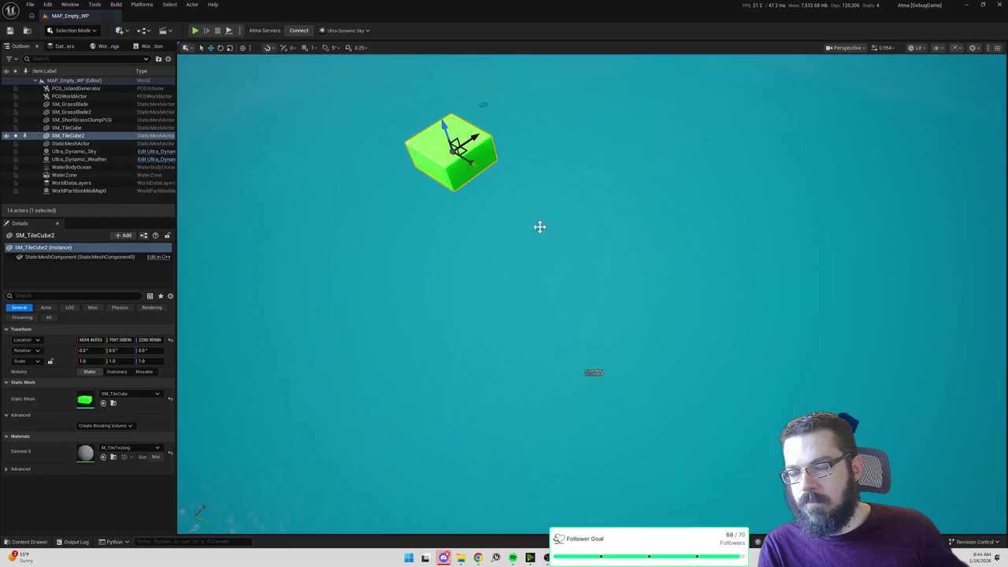
Step: Give the cube the MI_Tile_ParkingLotGrass material and frame it in the viewport
{"action": "left_click", "coordinate": [114, 448]}
{"action": "type", "text": "parkingl"}
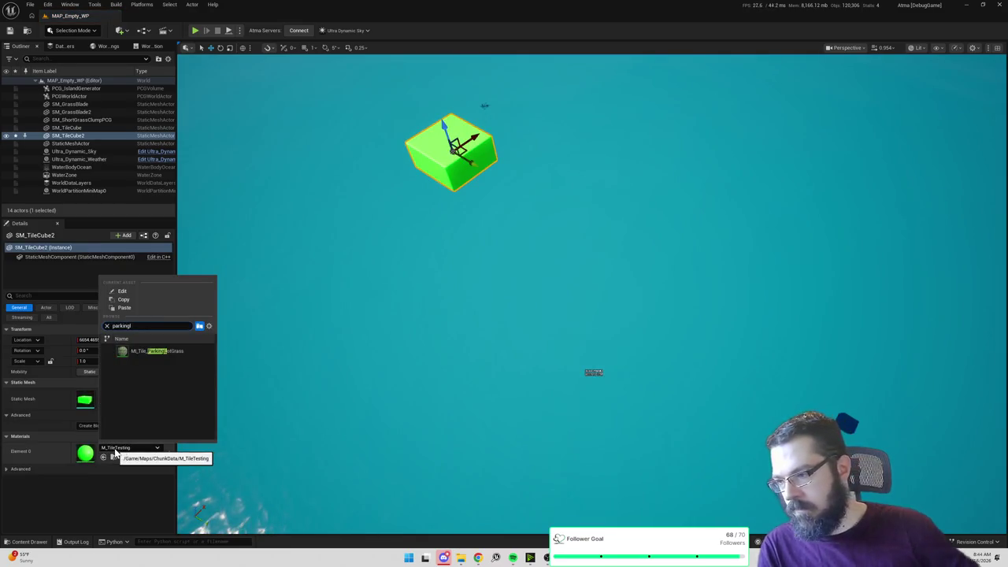
{"action": "left_click", "coordinate": [146, 351]}
{"action": "key", "text": "f"}
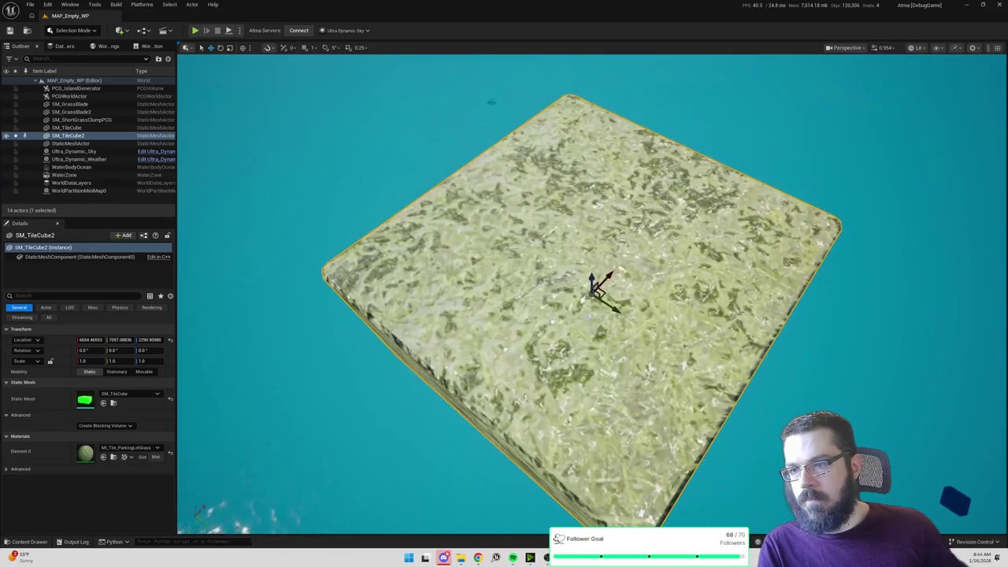
{"action": "left_click_drag", "start_coordinate": [357, 183], "coordinate": [357, 183]}
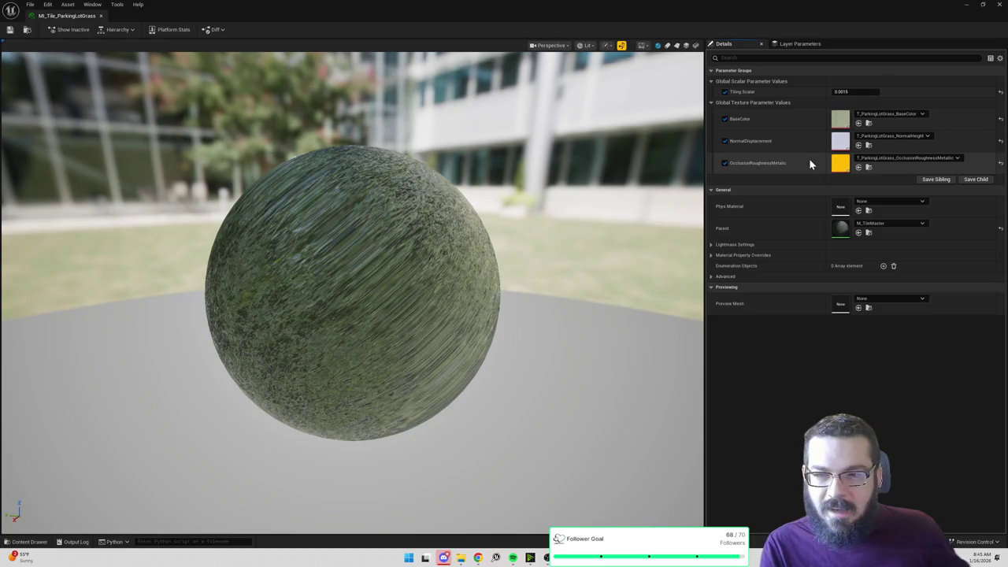
{"action": "left_click_drag", "start_coordinate": [462, 223], "coordinate": [323, 228]}
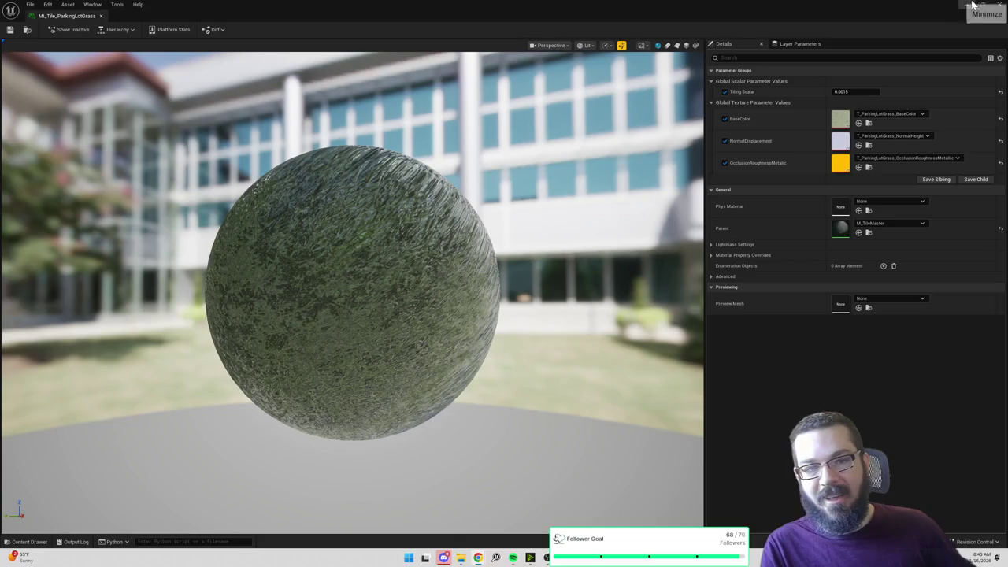
{"action": "left_click", "coordinate": [997, 4]}
{"action": "mouse_move", "coordinate": [590, 315]}
{"action": "left_mouse_down"}
{"action": "mouse_move", "coordinate": [583, 347]}
{"action": "mouse_move", "coordinate": [563, 312]}
{"action": "mouse_move", "coordinate": [551, 339]}
{"action": "left_mouse_up"}
{"action": "key", "text": "f"}
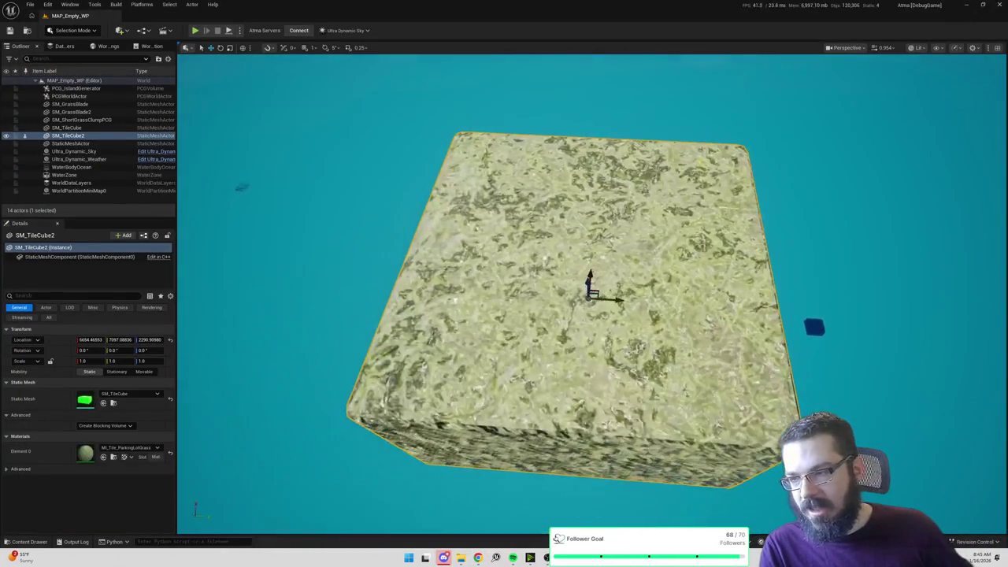
Step: Open MI_Tile_ParkingLotGrass from the cube's material slot, save it, and view the preview from above
{"action": "double_click", "coordinate": [86, 454]}
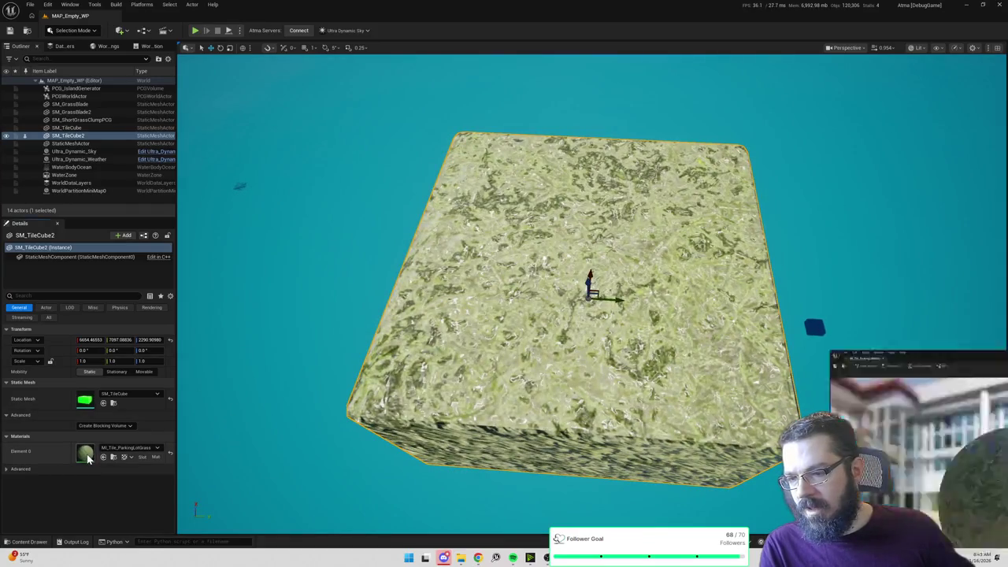
{"action": "left_click", "coordinate": [10, 30]}
{"action": "mouse_move", "coordinate": [473, 282]}
{"action": "left_mouse_down"}
{"action": "mouse_move", "coordinate": [473, 347]}
{"action": "mouse_move", "coordinate": [535, 347]}
{"action": "left_mouse_up"}
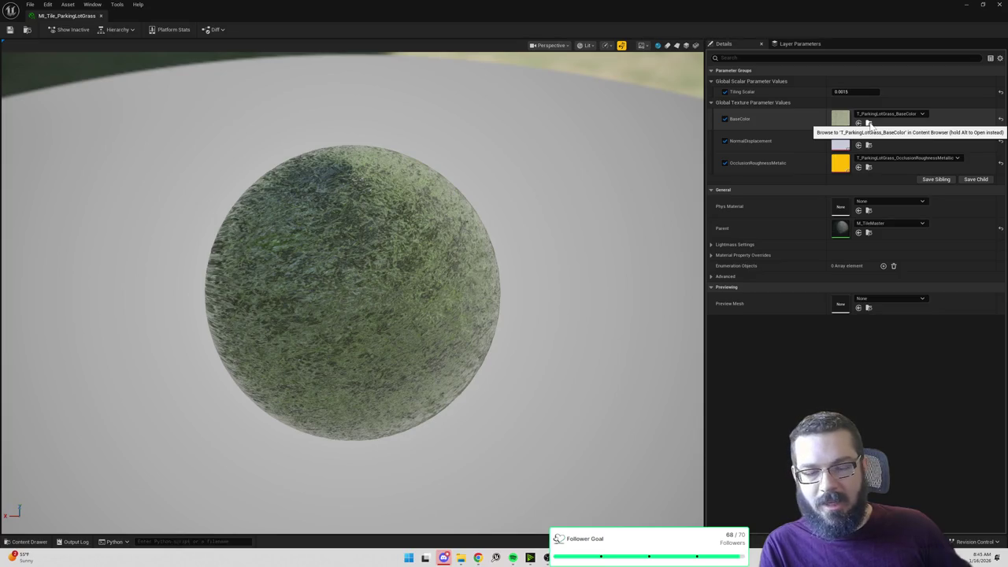
Step: Reset NormalDisplacement to its default, save MI_Tile_ParkingLotGrass, and open parent material M_TileMaster
{"action": "left_click", "coordinate": [1001, 142]}
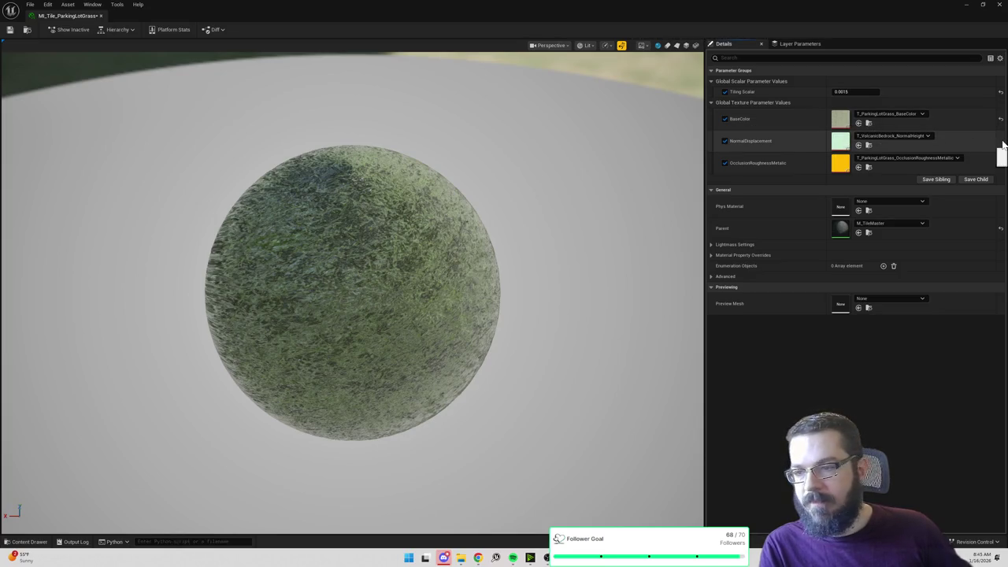
{"action": "left_click", "coordinate": [10, 34]}
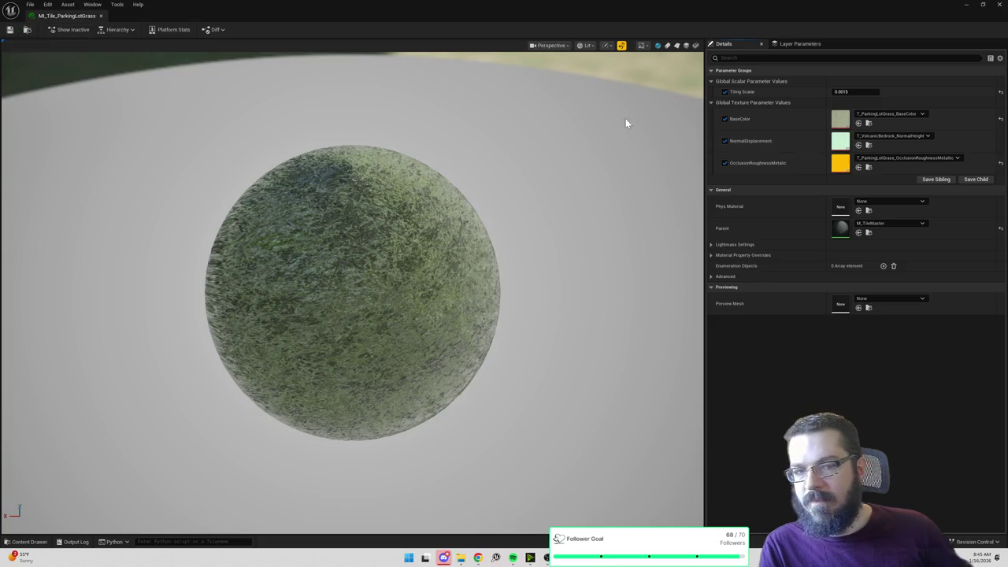
{"action": "left_click", "coordinate": [899, 134]}
{"action": "left_click", "coordinate": [798, 137]}
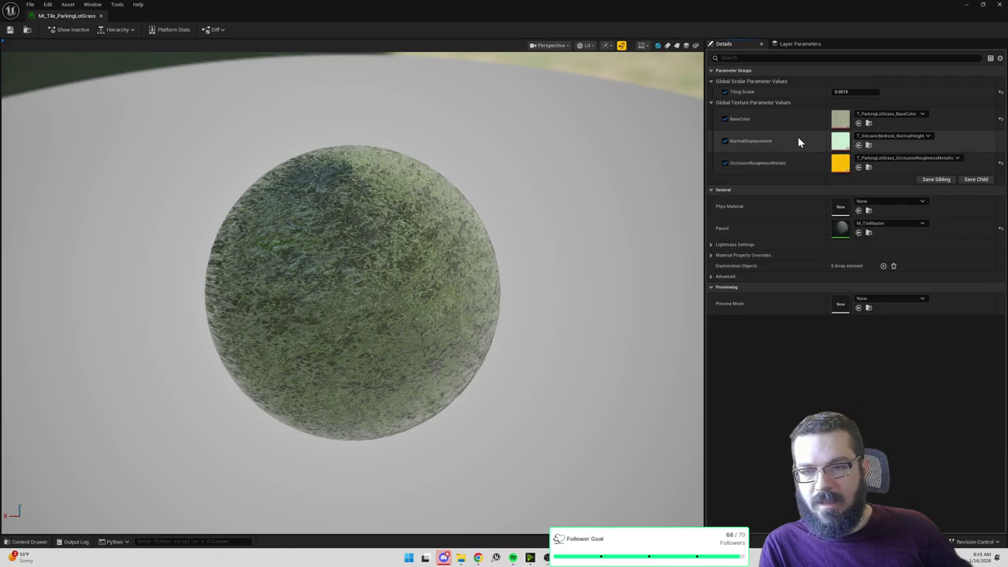
{"action": "double_click", "coordinate": [845, 233]}
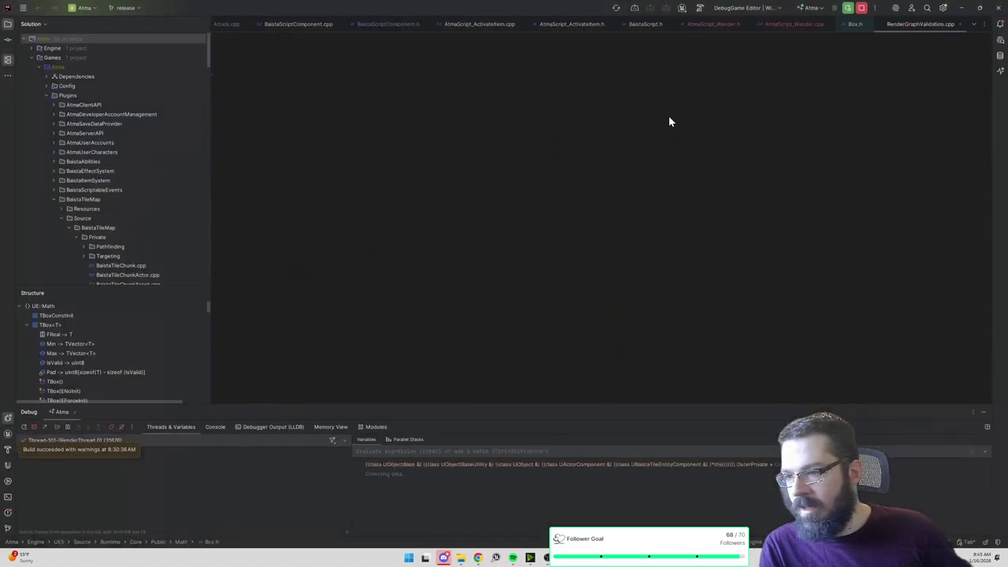
Step: Resume the paused Rider debugging session and return to Unreal's material editor
{"action": "left_click", "coordinate": [836, 12]}
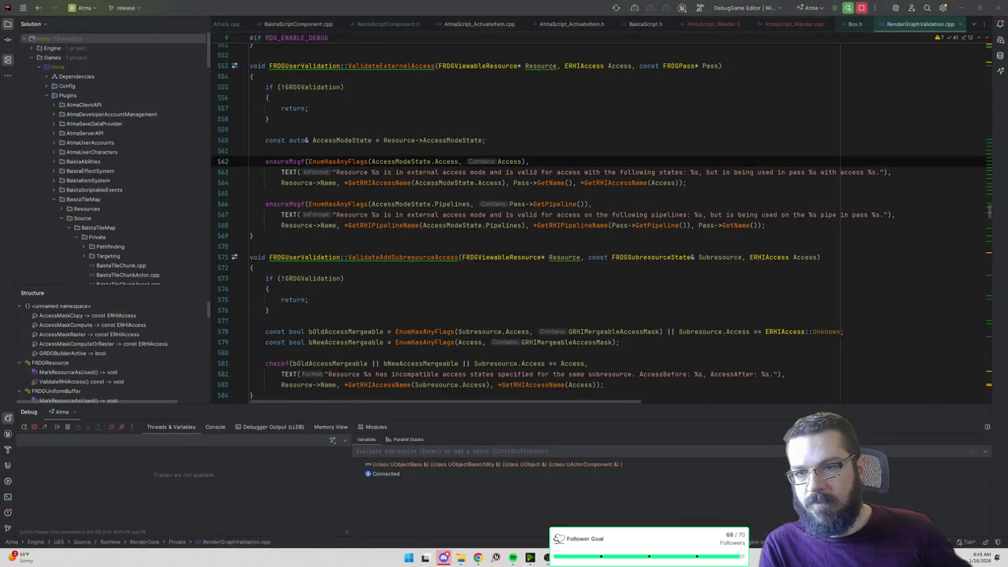
{"action": "key", "text": "alt+Tab"}
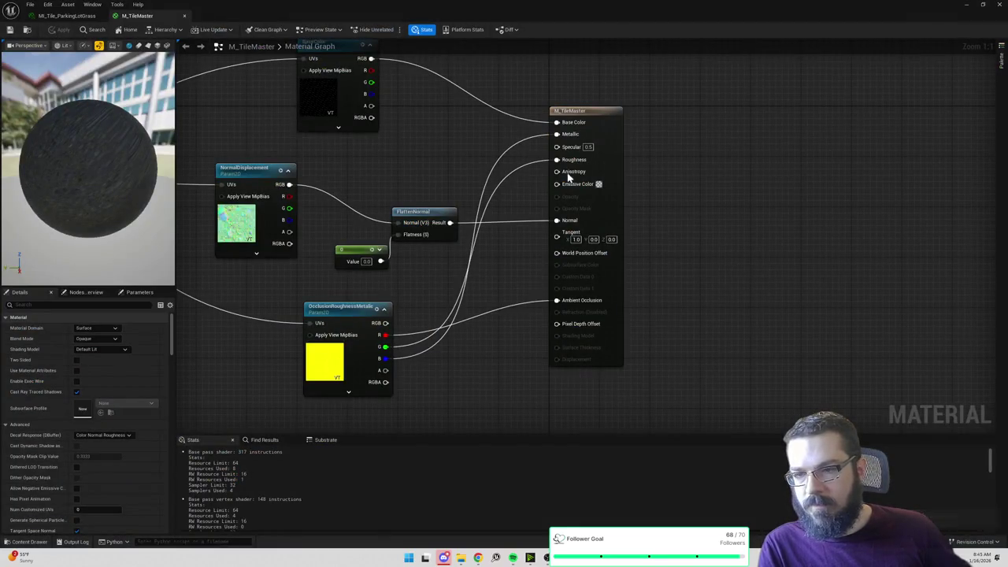
Step: Wire NormalDisplacement directly into M_TileMaster's Normal input, apply, and check the grass instance preview
{"action": "mouse_move", "coordinate": [428, 149]}
{"action": "left_mouse_down"}
{"action": "mouse_move", "coordinate": [599, 136]}
{"action": "mouse_move", "coordinate": [692, 158]}
{"action": "left_mouse_up"}
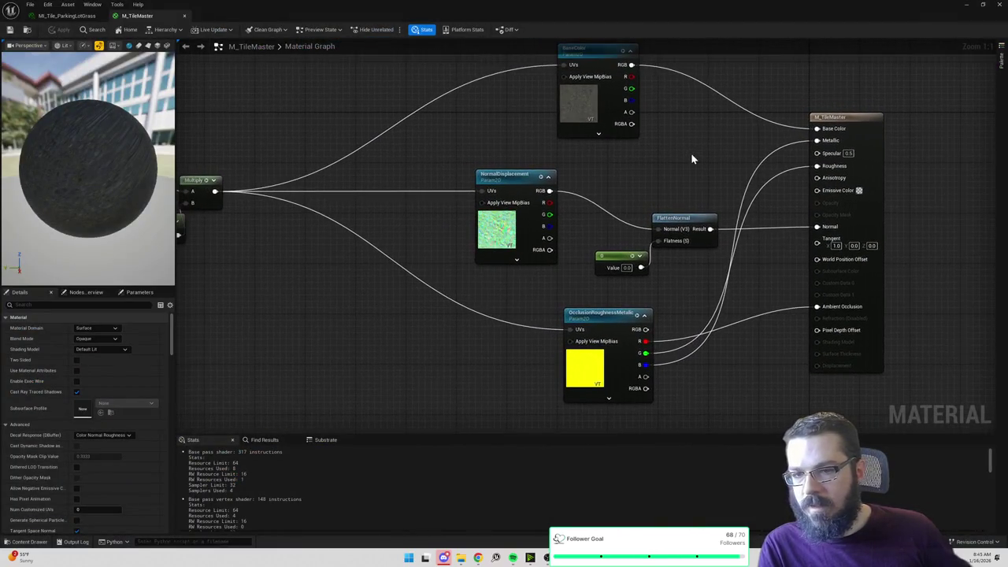
{"action": "left_click_drag", "start_coordinate": [549, 191], "coordinate": [816, 227]}
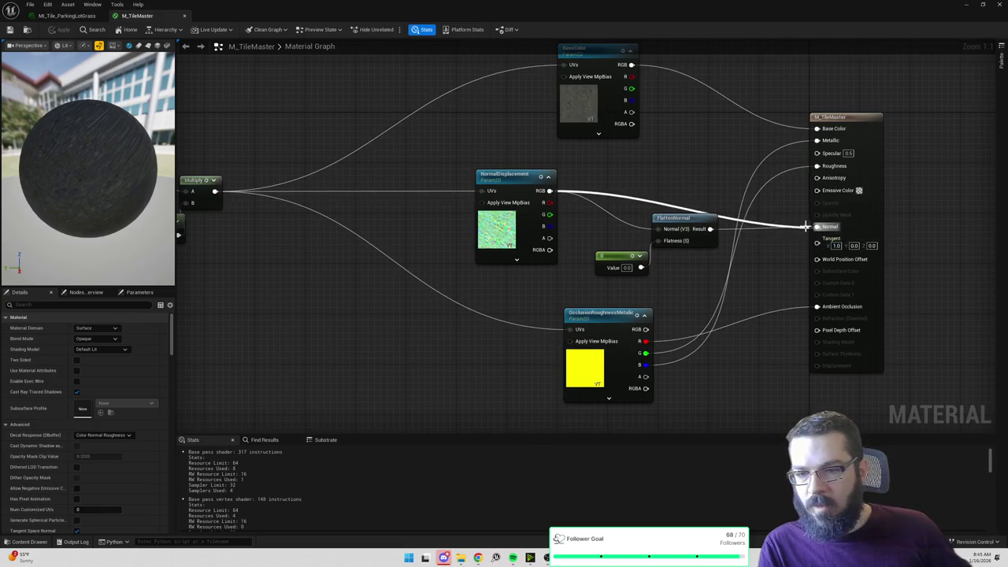
{"action": "left_click", "coordinate": [59, 31]}
{"action": "left_click", "coordinate": [66, 16]}
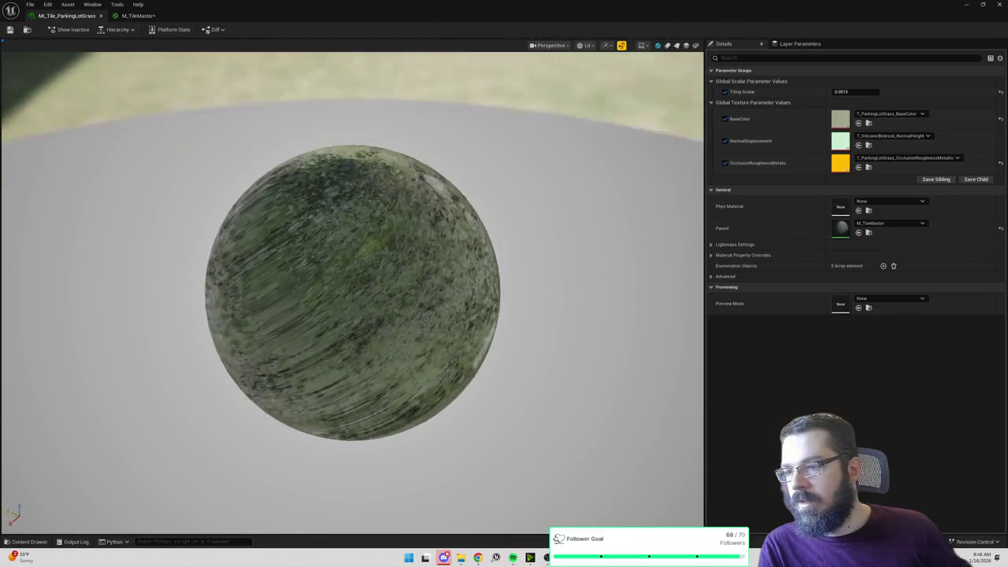
{"action": "left_click", "coordinate": [137, 16]}
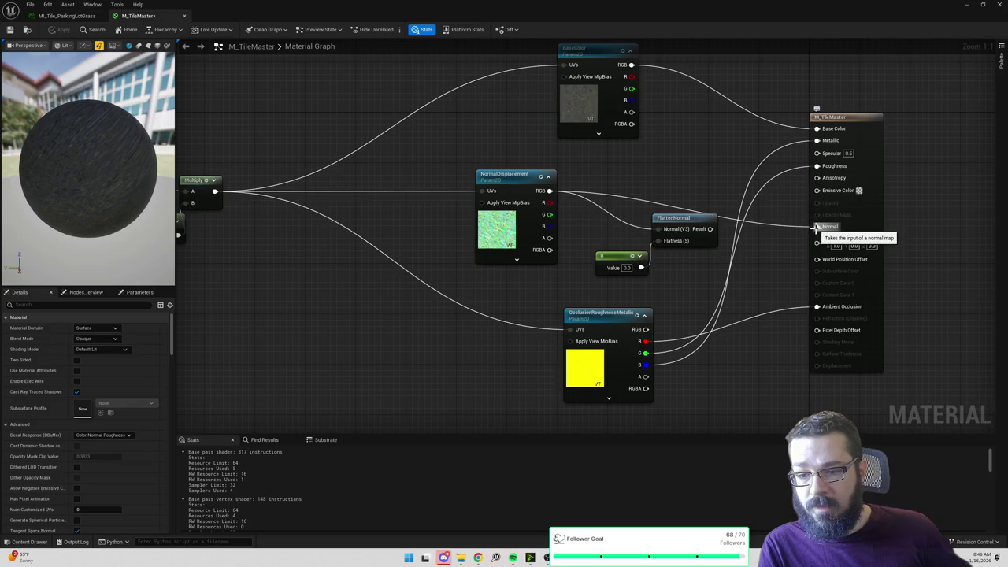
Step: Remove the direct Normal wire, compare the preview, and reconnect FlattenNormal's Result to Normal
{"action": "left_click", "coordinate": [816, 227], "text": "alt"}
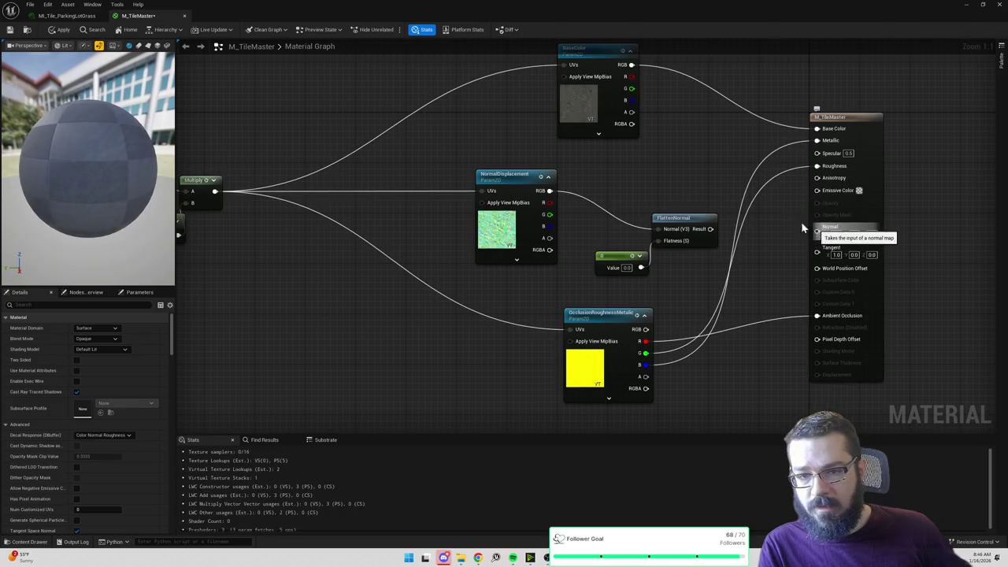
{"action": "left_click", "coordinate": [59, 29]}
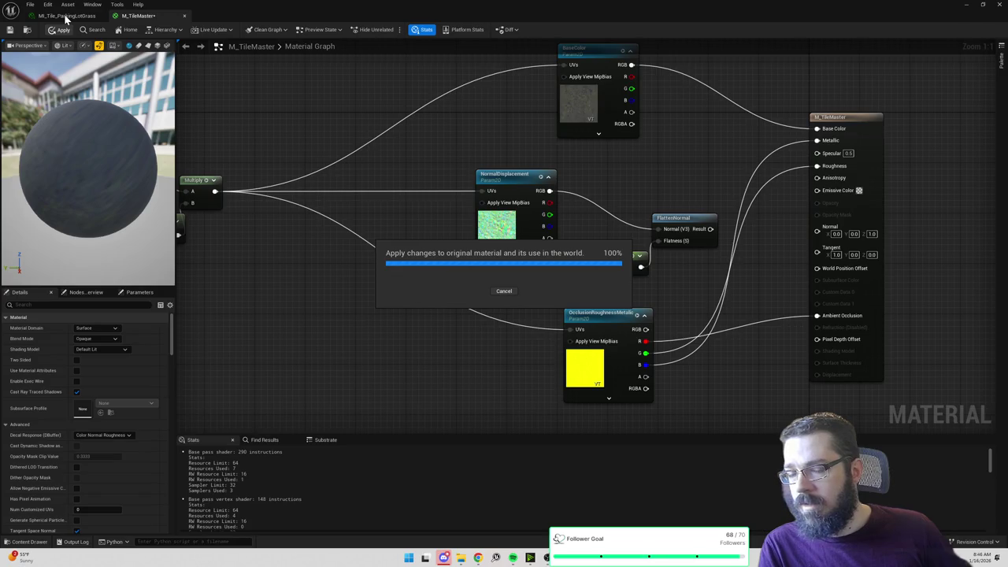
{"action": "left_click", "coordinate": [66, 16]}
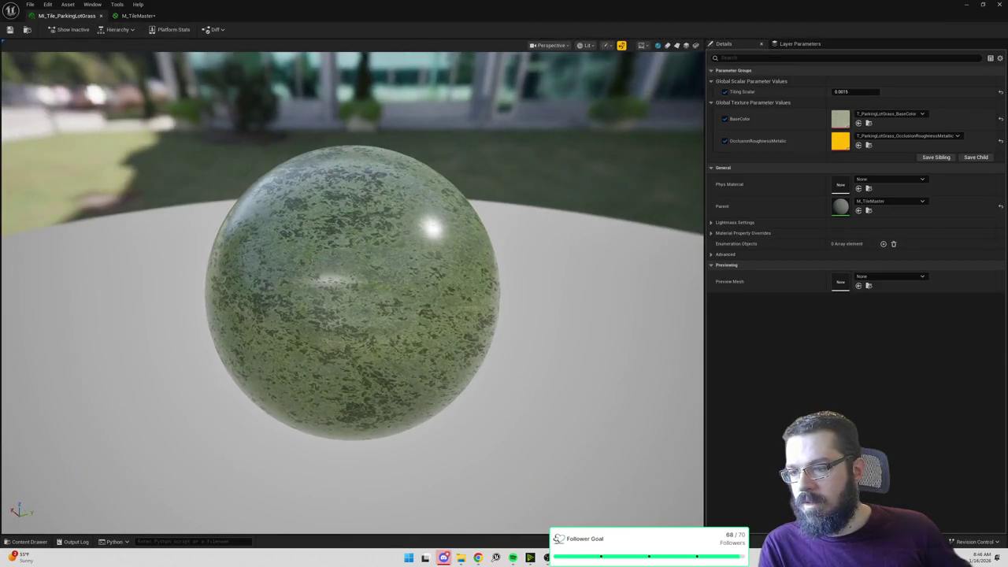
{"action": "left_click", "coordinate": [155, 18]}
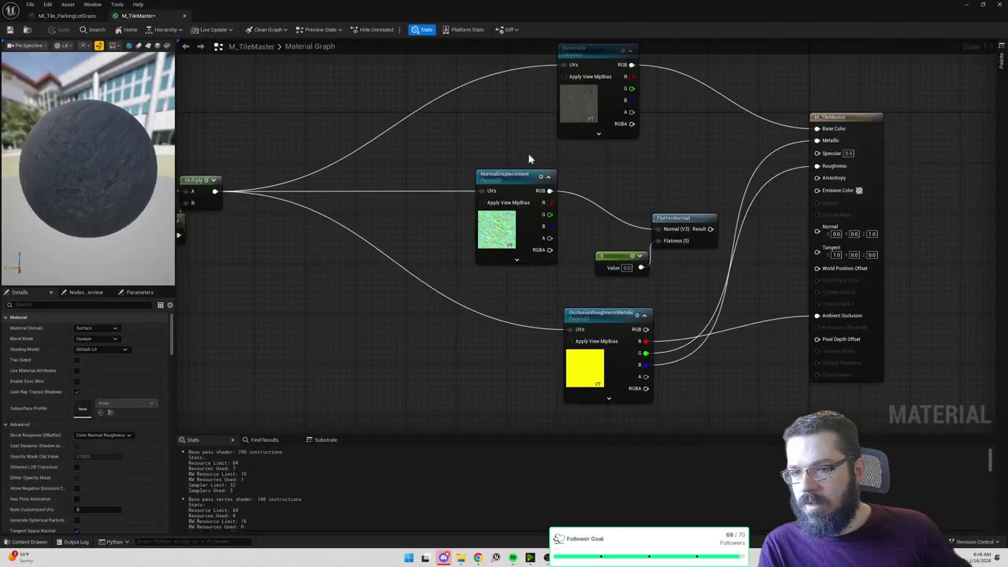
{"action": "mouse_move", "coordinate": [759, 239]}
{"action": "left_mouse_down"}
{"action": "mouse_move", "coordinate": [829, 231]}
{"action": "mouse_move", "coordinate": [820, 228]}
{"action": "left_mouse_up"}
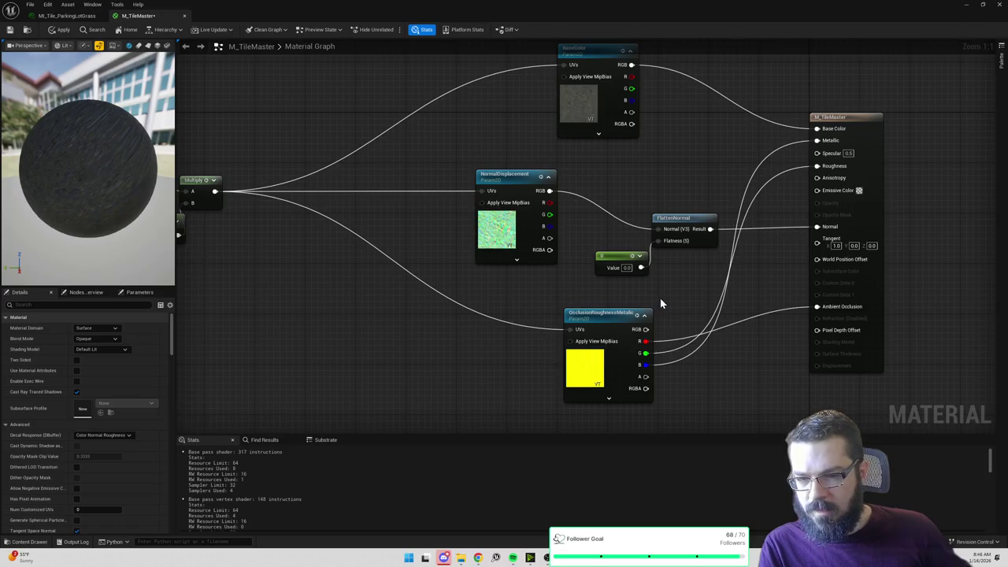
{"action": "left_click_drag", "start_coordinate": [646, 364], "coordinate": [674, 356]}
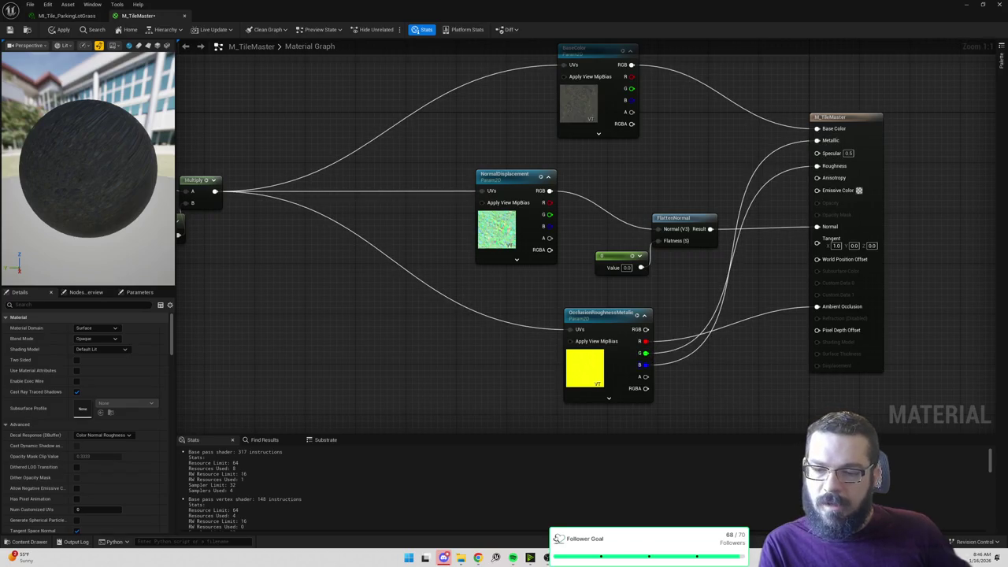
{"action": "key", "text": "alt+Tab"}
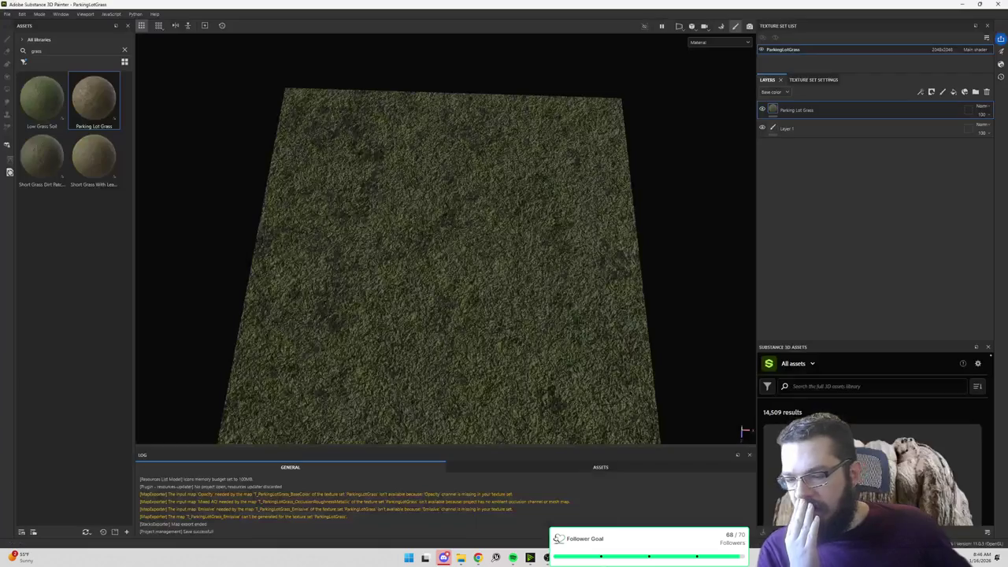
Step: Open Export Textures, select the Atma output template, and widen the dialog to read its four maps
{"action": "left_click", "coordinate": [10, 14]}
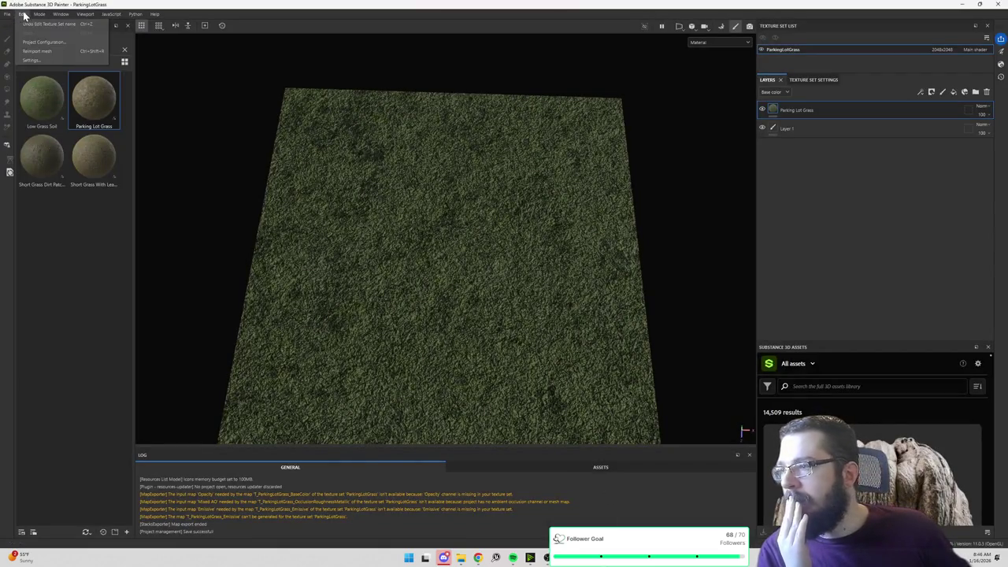
{"action": "left_click", "coordinate": [11, 14]}
{"action": "left_click", "coordinate": [12, 14]}
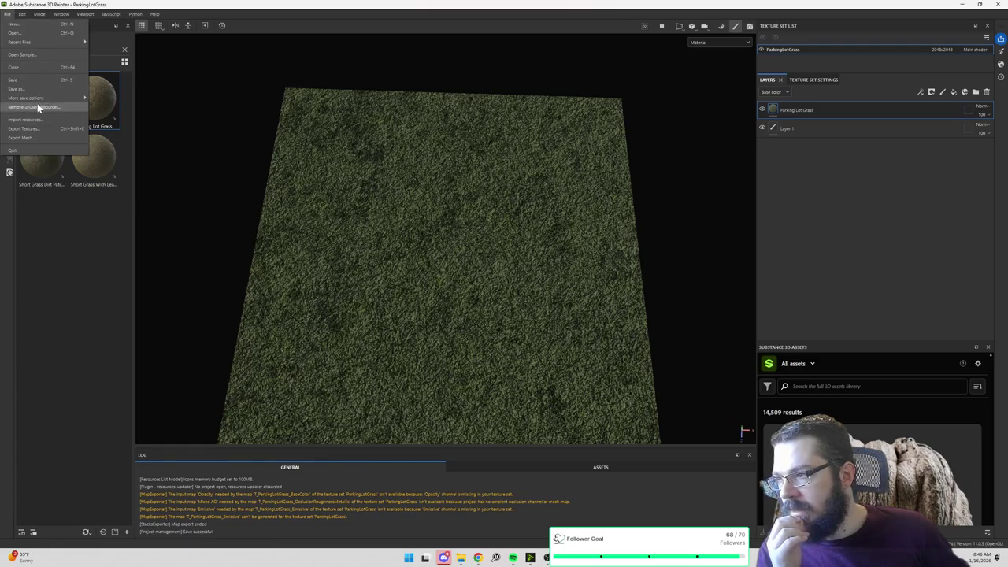
{"action": "left_click", "coordinate": [182, 56]}
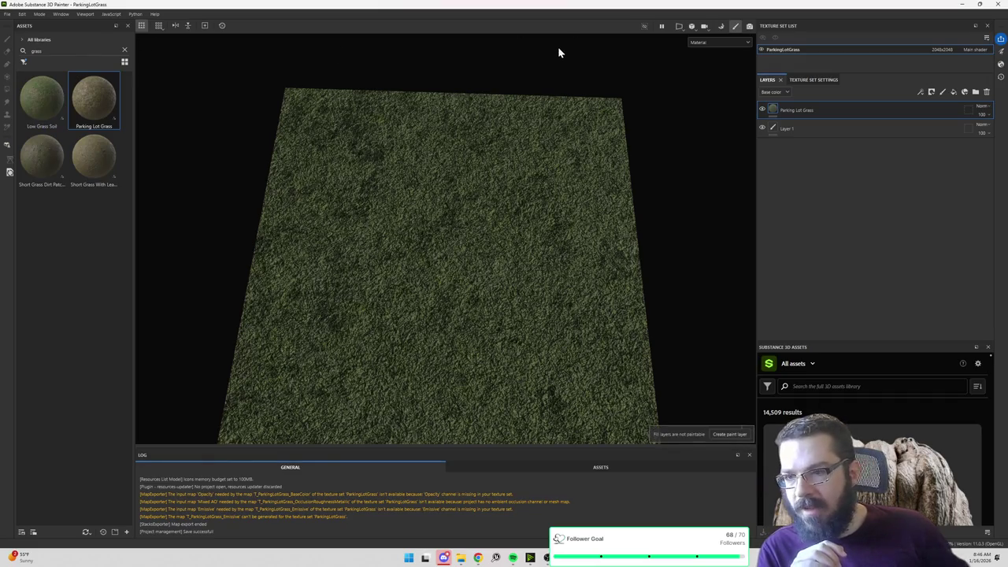
{"action": "left_click", "coordinate": [22, 14]}
{"action": "mouse_move", "coordinate": [7, 14]}
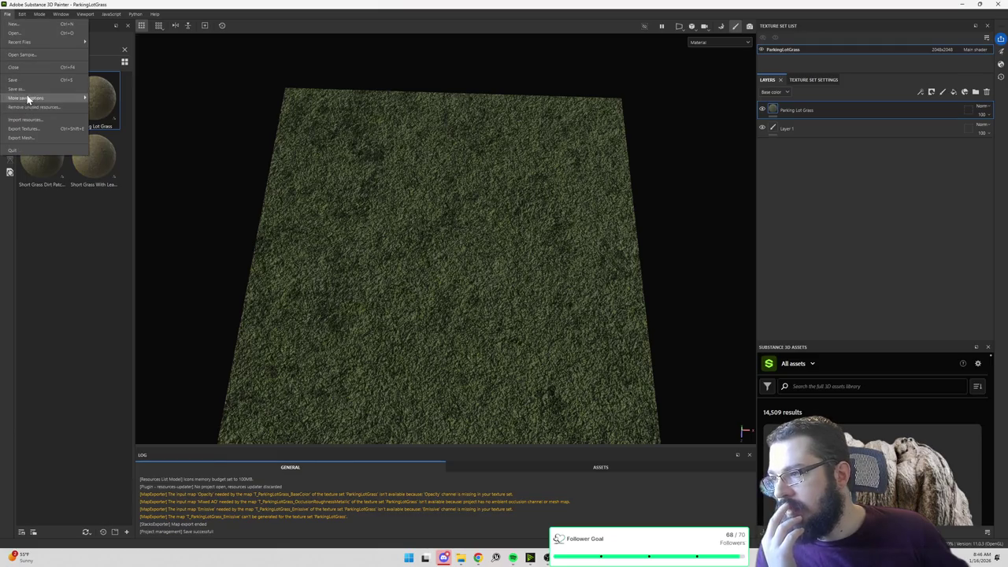
{"action": "left_click", "coordinate": [30, 128]}
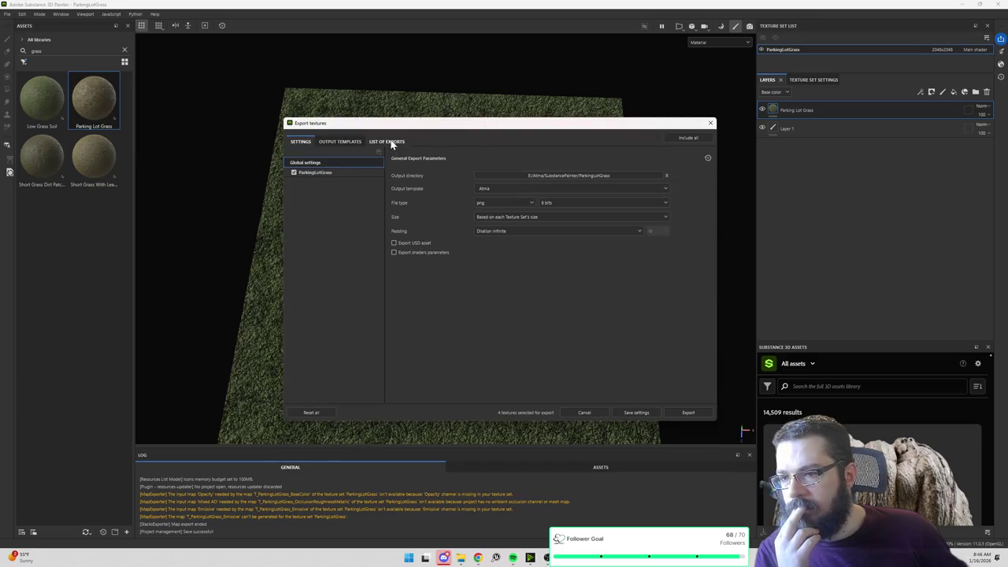
{"action": "left_click", "coordinate": [391, 143]}
{"action": "left_click", "coordinate": [352, 143]}
{"action": "left_click", "coordinate": [301, 188]}
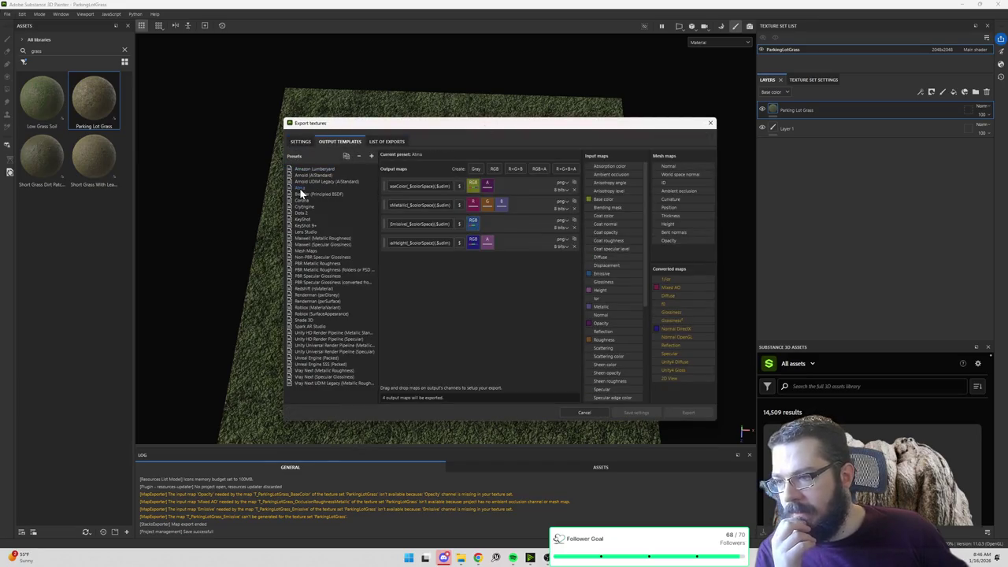
{"action": "left_click_drag", "start_coordinate": [283, 225], "coordinate": [73, 227]}
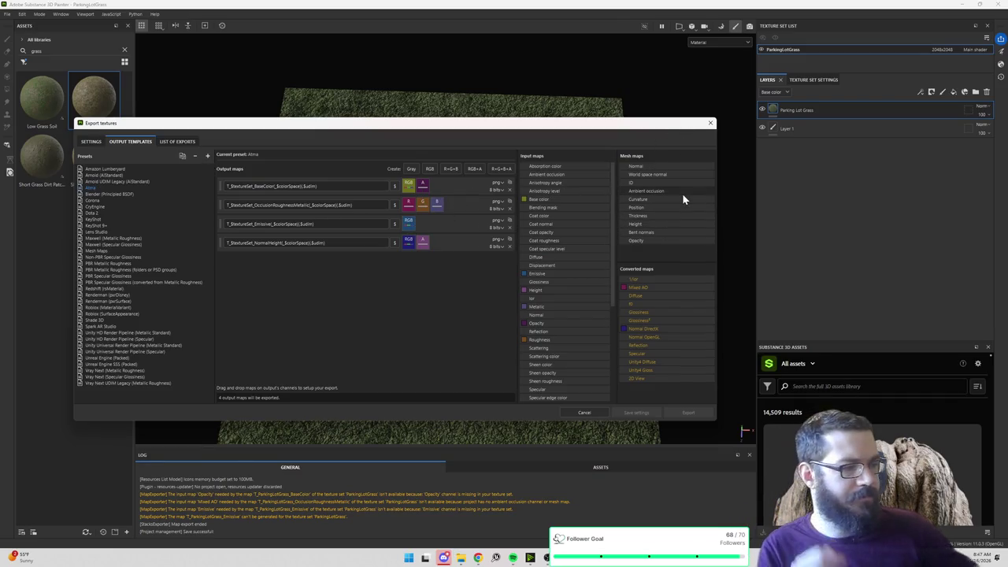
Step: Break the FlattenNormal link to M_TileMaster's Normal input and inspect the grass cube in the level
{"action": "key", "text": "alt+Tab"}
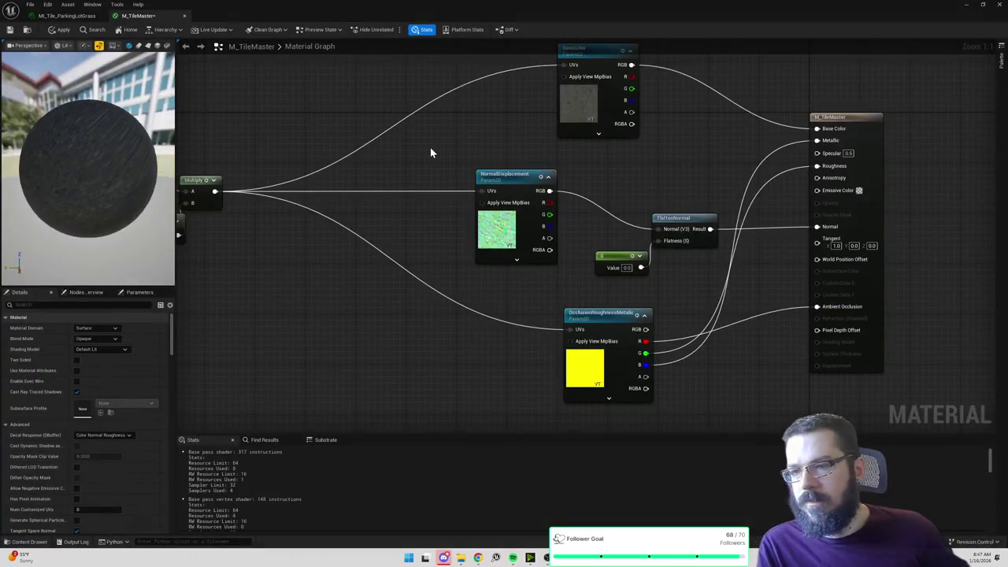
{"action": "left_click_drag", "start_coordinate": [432, 149], "coordinate": [492, 144]}
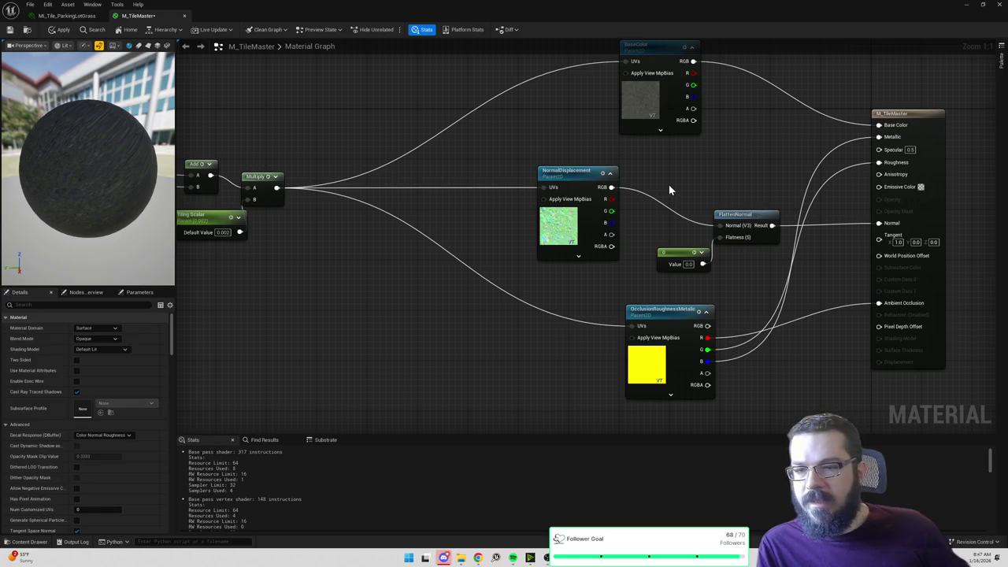
{"action": "key", "text": "alt+Tab"}
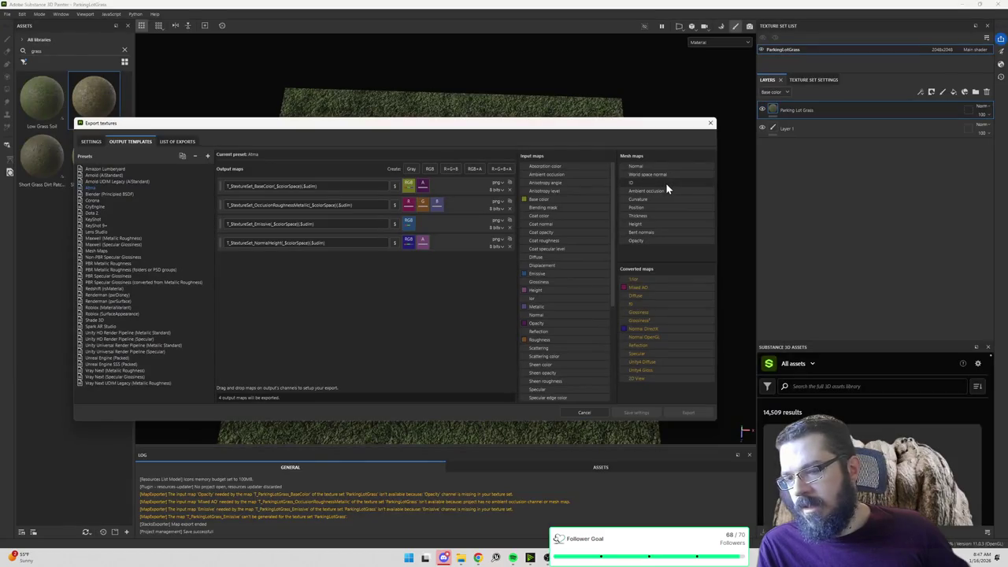
{"action": "key", "text": "alt+Tab"}
{"action": "left_click", "coordinate": [879, 225], "text": "alt"}
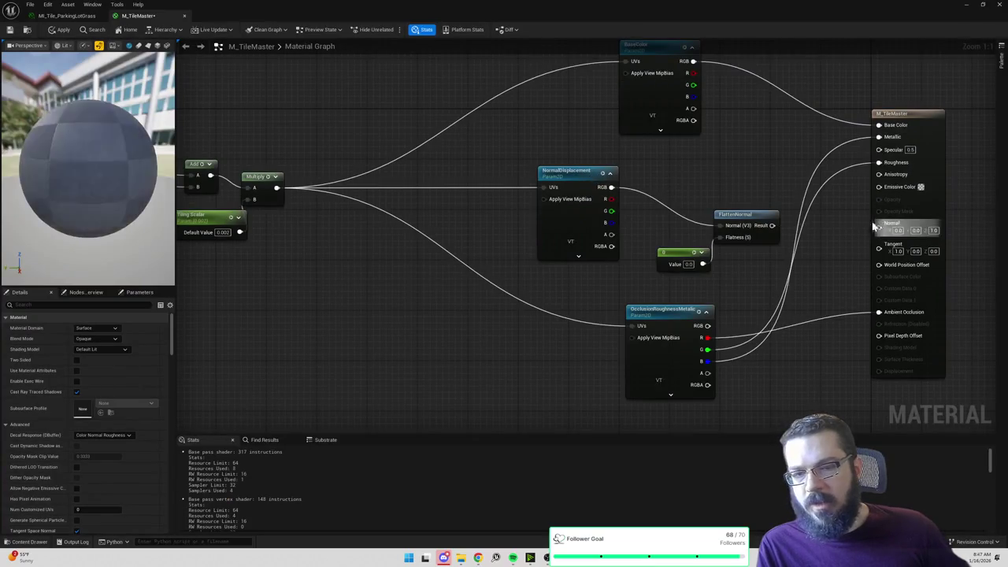
{"action": "left_click", "coordinate": [966, 6]}
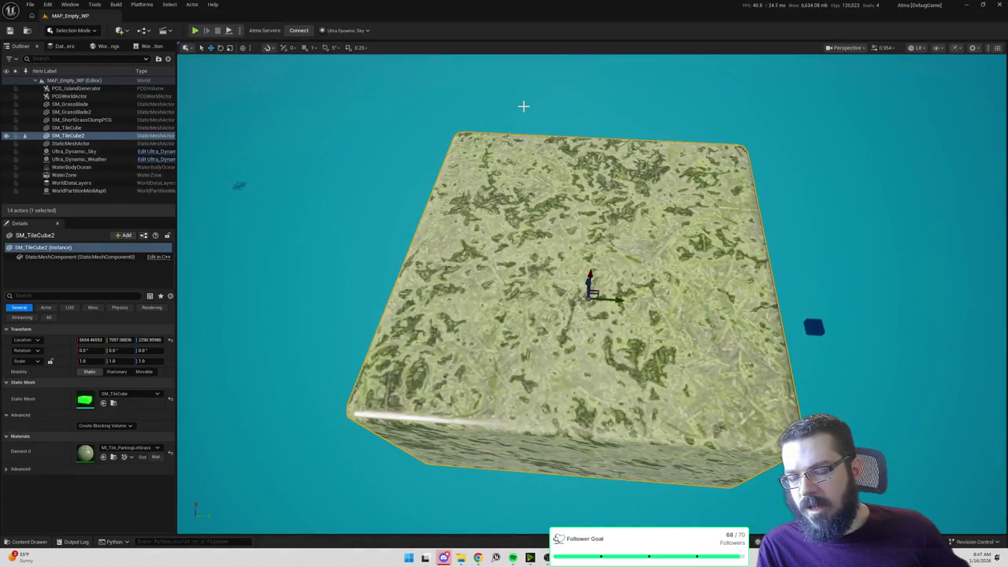
{"action": "left_click_drag", "start_coordinate": [525, 106], "coordinate": [525, 95]}
{"action": "left_click_drag", "start_coordinate": [603, 110], "coordinate": [605, 108]}
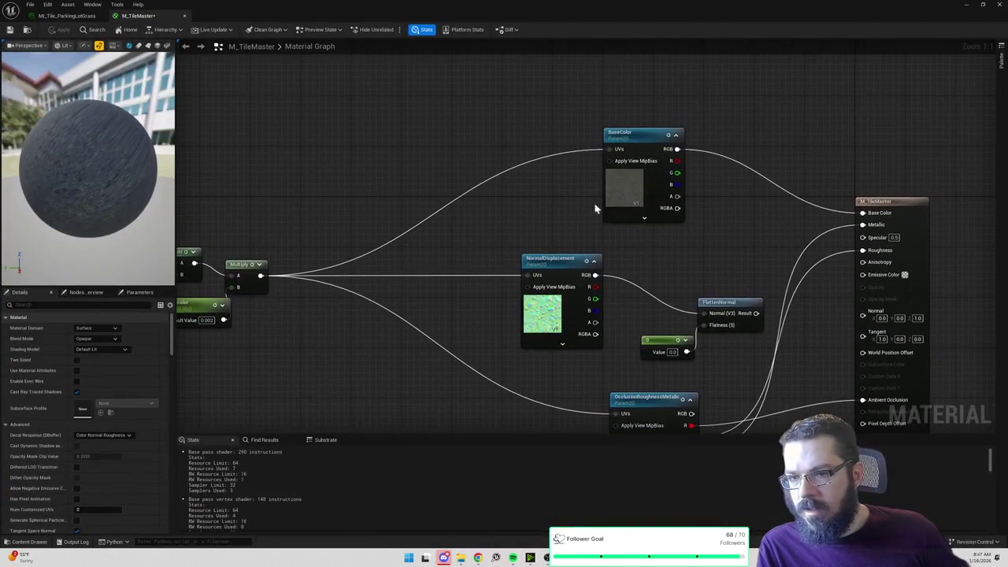
{"action": "mouse_move", "coordinate": [592, 196]}
{"action": "left_mouse_down"}
{"action": "mouse_move", "coordinate": [567, 152]}
{"action": "mouse_move", "coordinate": [540, 153]}
{"action": "mouse_move", "coordinate": [536, 140]}
{"action": "left_mouse_up"}
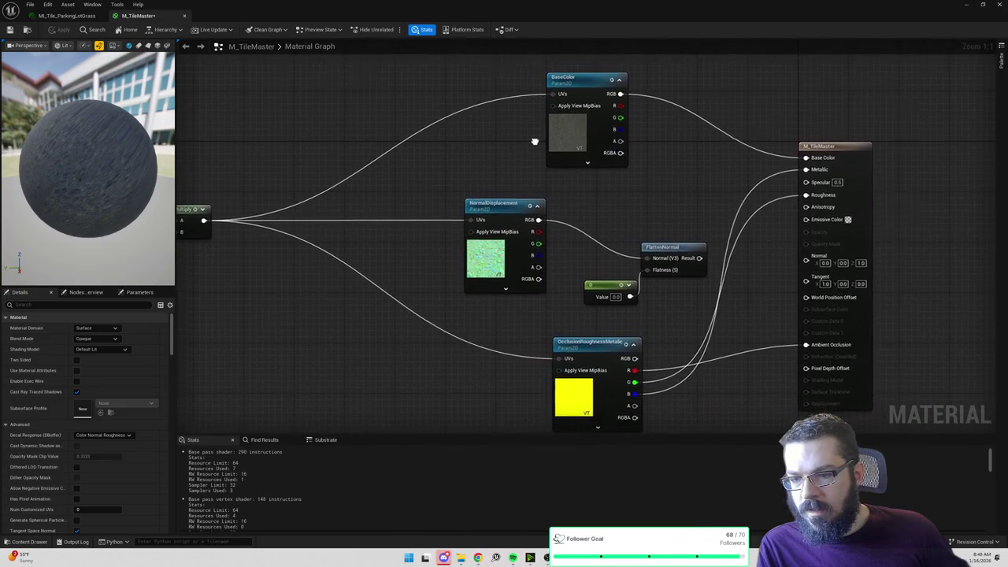
Step: Open the VolcanicBedrock and ParkingLotGrass base colour textures to compare them
{"action": "left_click", "coordinate": [578, 138]}
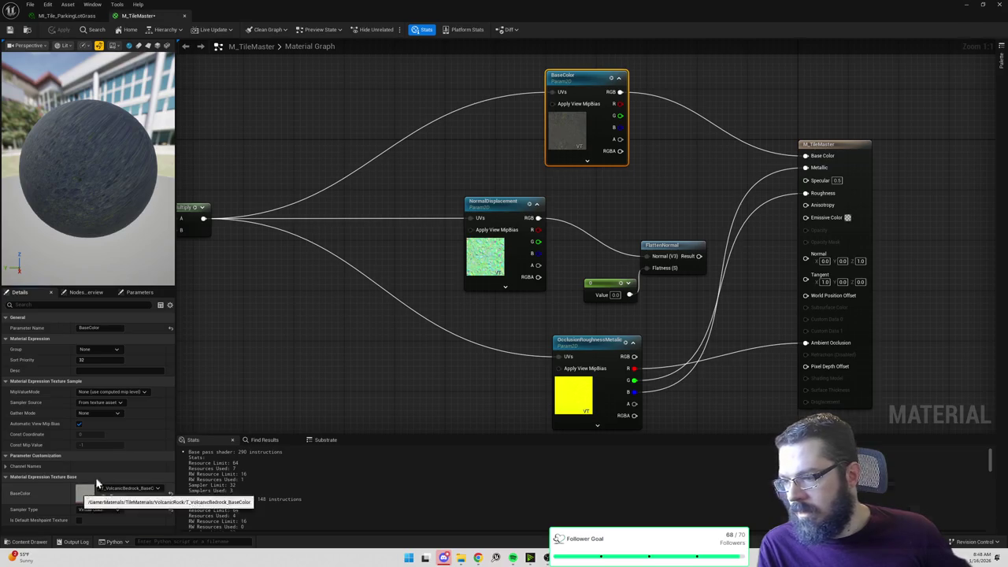
{"action": "double_click", "coordinate": [93, 488]}
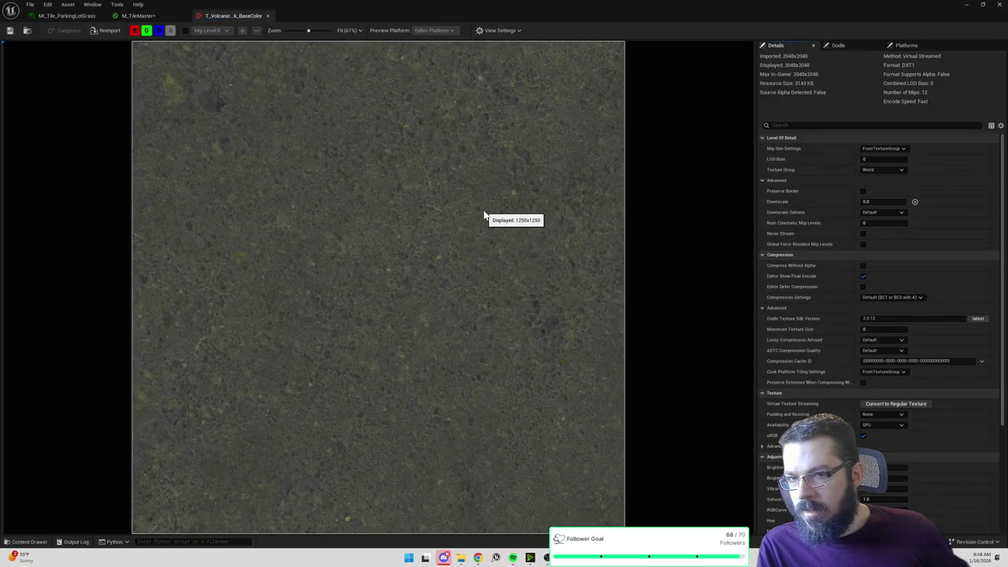
{"action": "left_click", "coordinate": [134, 16]}
{"action": "left_click", "coordinate": [71, 16]}
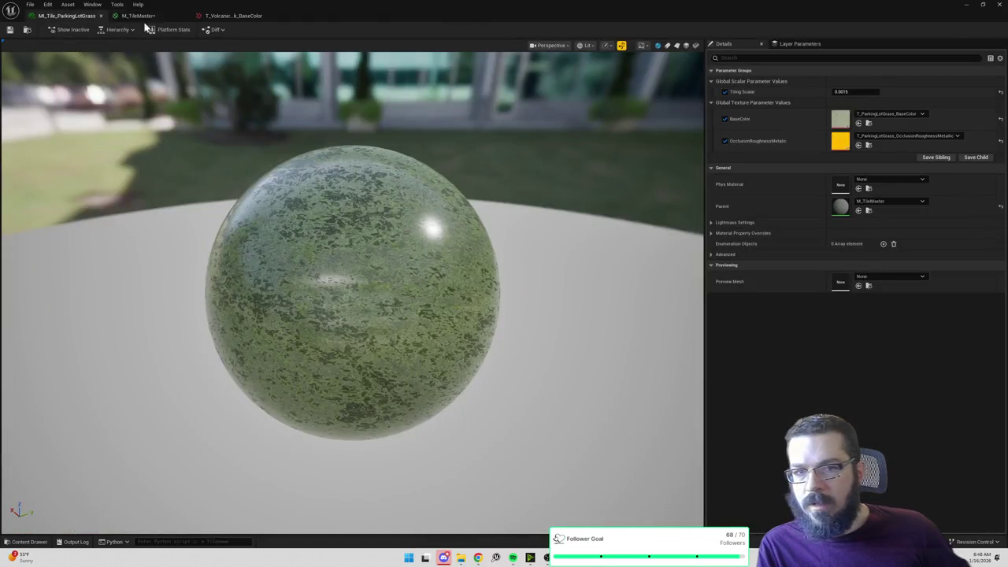
{"action": "double_click", "coordinate": [841, 120]}
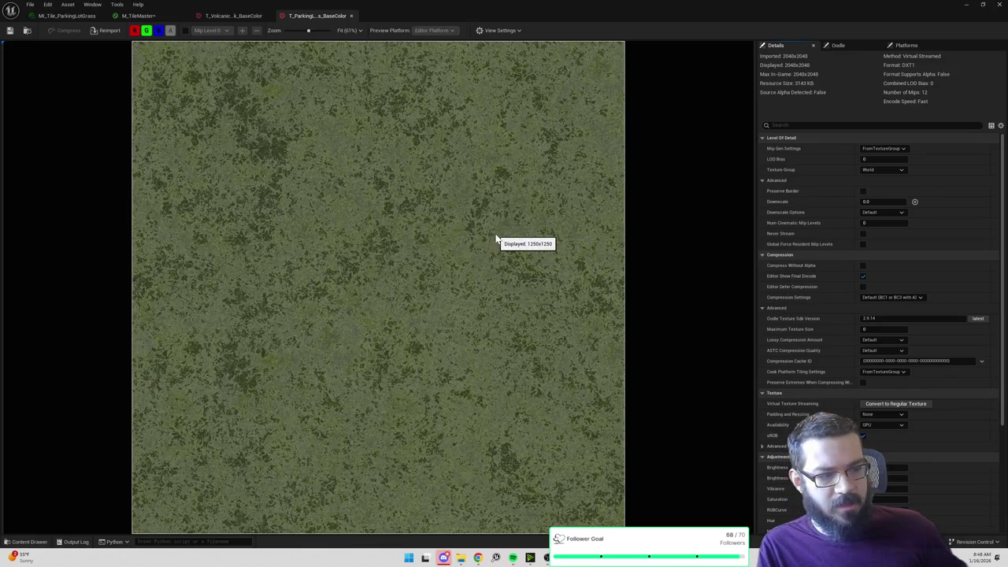
Step: Close Substance Painter's Export Textures window
{"action": "key", "text": "alt+Tab"}
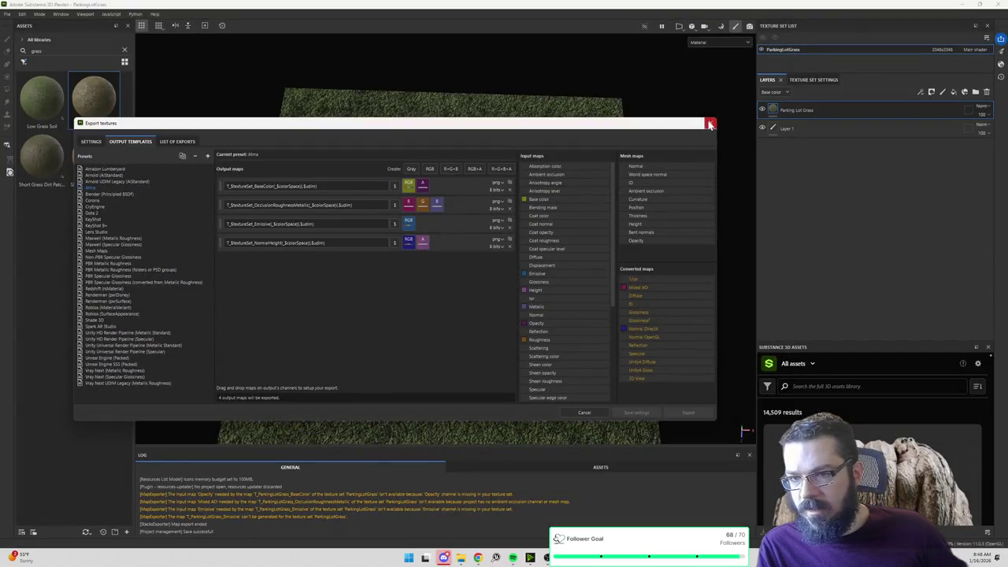
{"action": "left_click", "coordinate": [711, 118]}
{"action": "scroll", "coordinate": [616, 174], "scroll_direction": "down", "scroll_amount": 3}
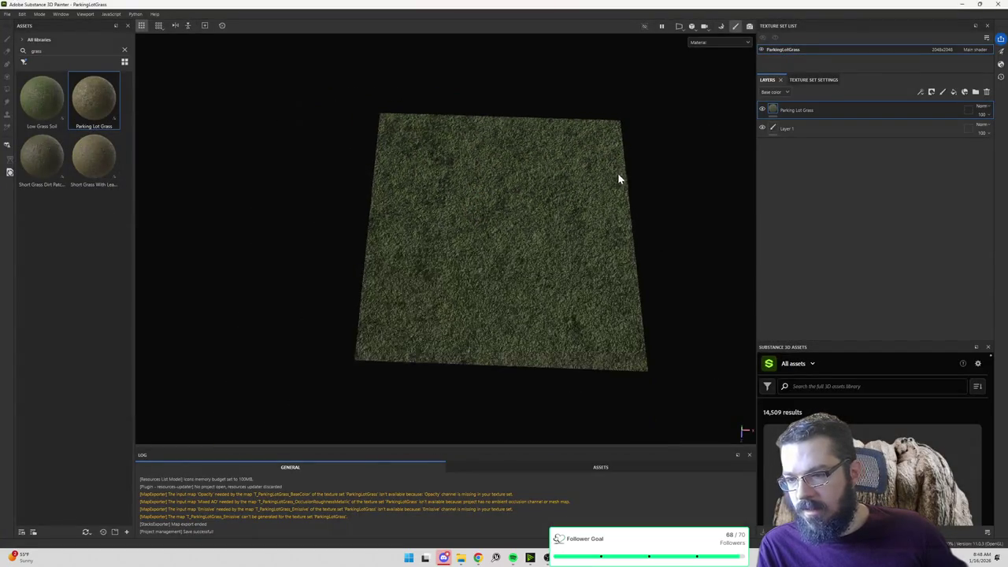
Step: Show the Parking Lot Grass layer's properties and scroll through its tiling and channel settings
{"action": "scroll", "coordinate": [638, 166], "scroll_direction": "up", "scroll_amount": 2}
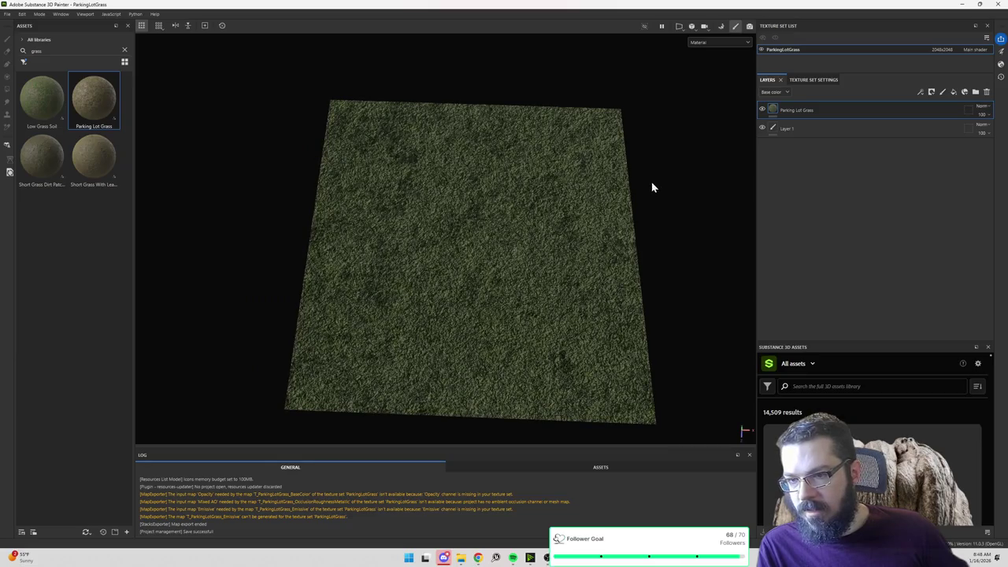
{"action": "right_click", "coordinate": [667, 168]}
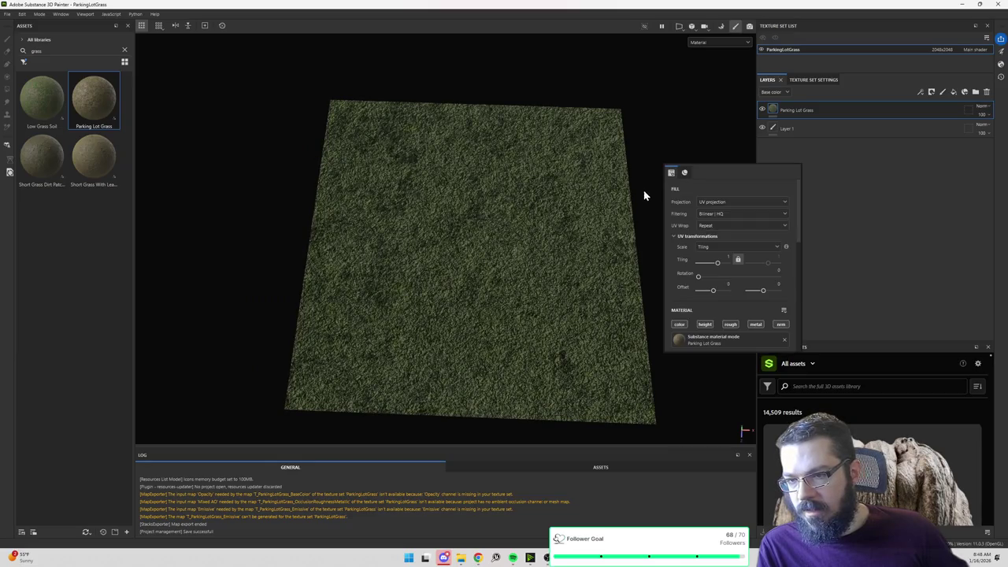
{"action": "right_click", "coordinate": [666, 154]}
{"action": "scroll", "coordinate": [741, 245], "scroll_direction": "down", "scroll_amount": 5}
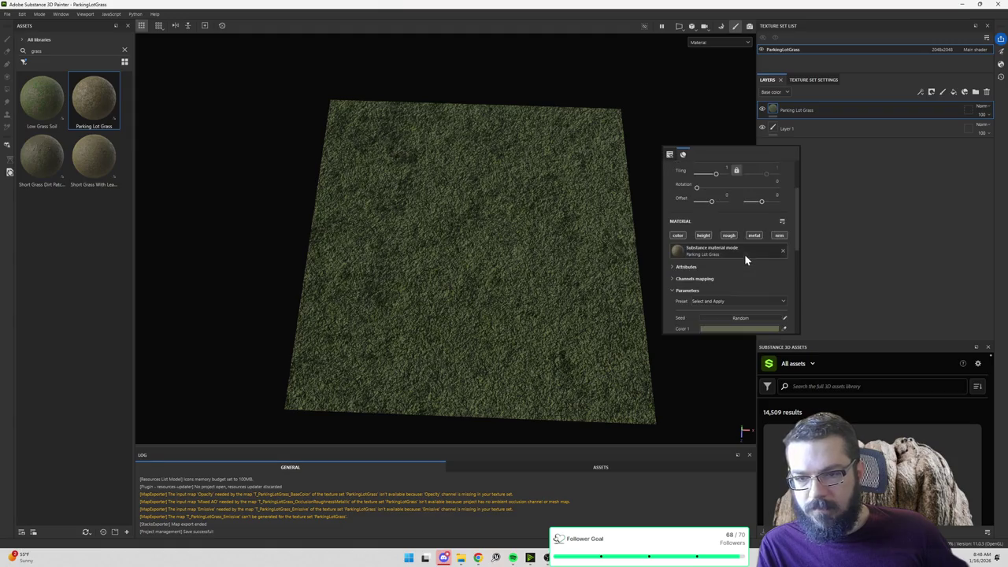
{"action": "scroll", "coordinate": [741, 245], "scroll_direction": "down", "scroll_amount": 1}
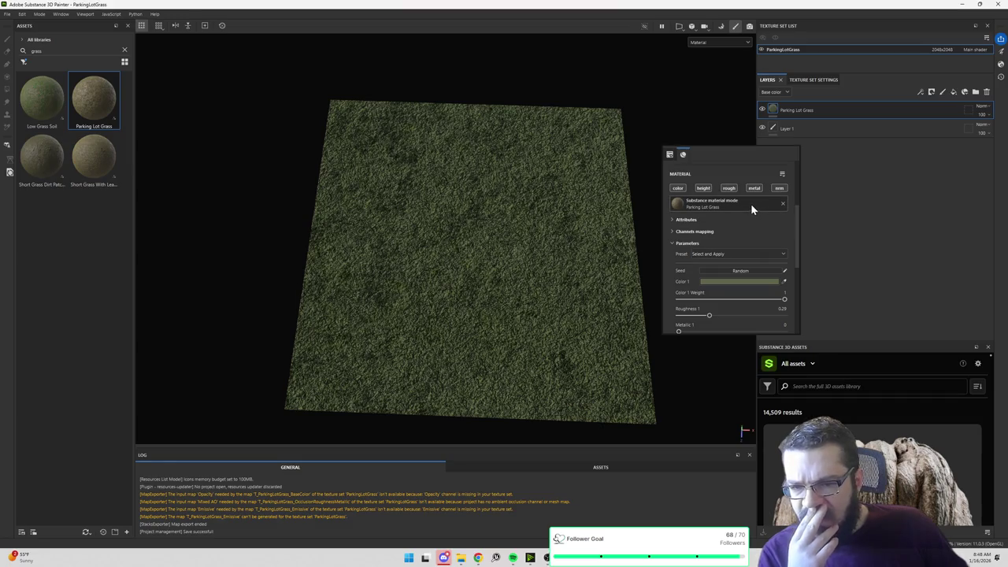
{"action": "scroll", "coordinate": [736, 222], "scroll_direction": "down", "scroll_amount": 5}
{"action": "scroll", "coordinate": [735, 221], "scroll_direction": "down", "scroll_amount": 2}
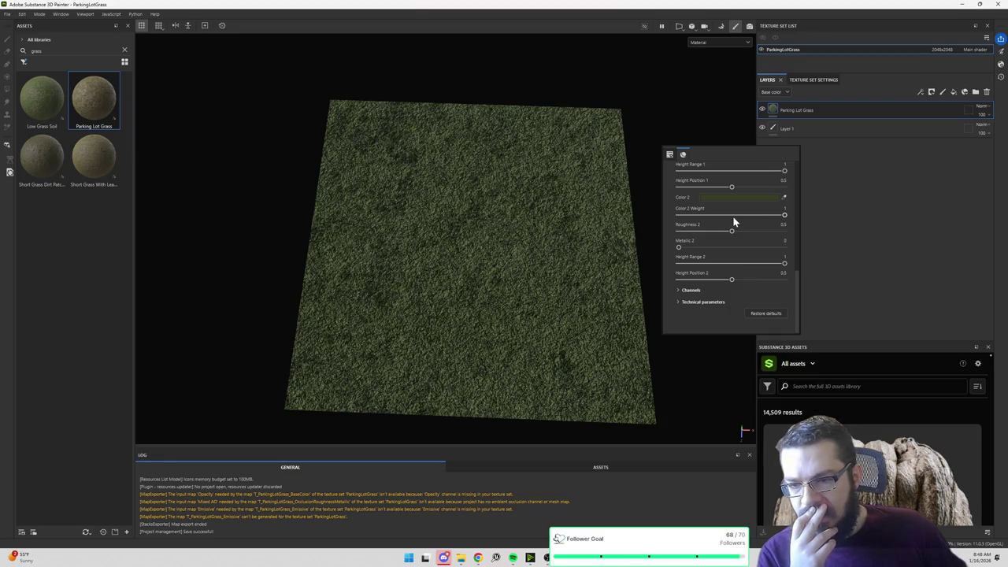
{"action": "scroll", "coordinate": [733, 221], "scroll_direction": "up", "scroll_amount": 10}
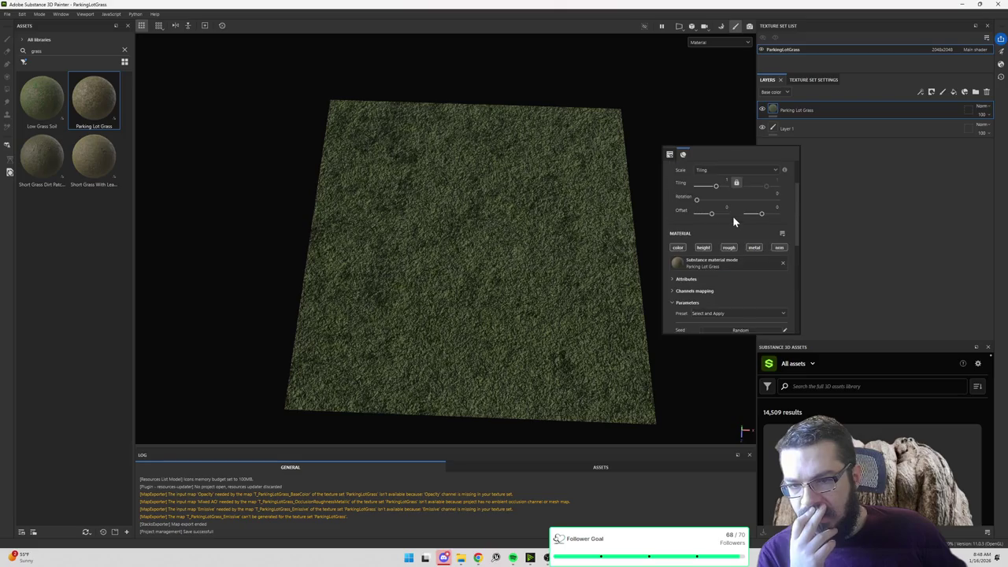
Step: Toggle the grass layer's height, roughness and normal channels to compare, ending with normal enabled
{"action": "left_click", "coordinate": [703, 247]}
{"action": "left_click", "coordinate": [724, 248]}
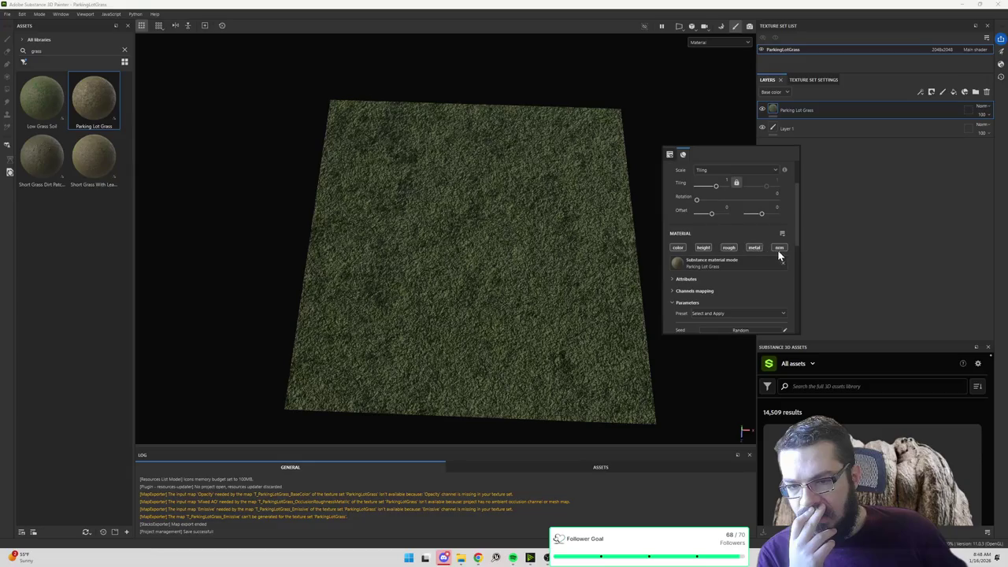
{"action": "left_click", "coordinate": [780, 249]}
{"action": "left_click", "coordinate": [704, 248]}
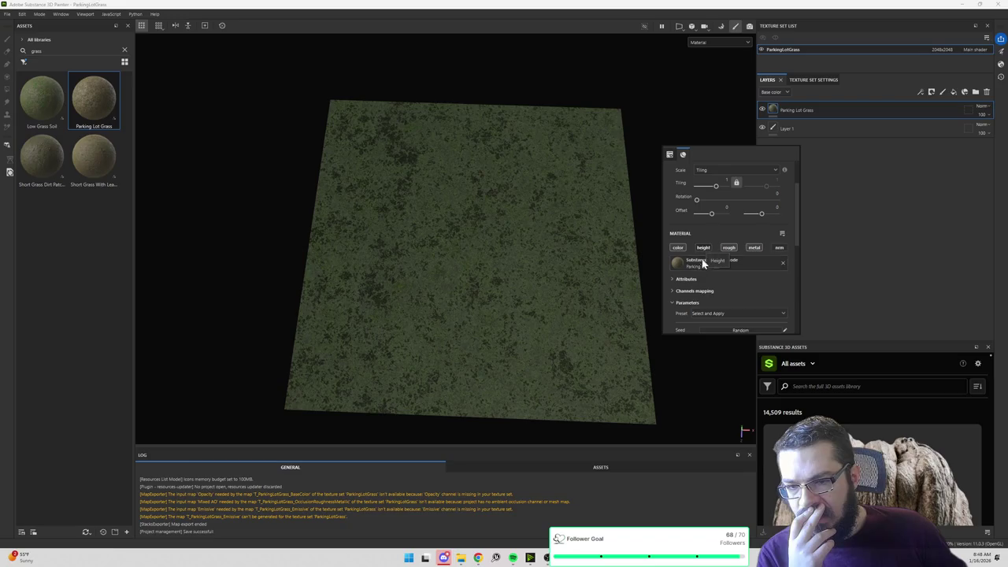
{"action": "left_click", "coordinate": [704, 248]}
{"action": "left_click", "coordinate": [780, 249]}
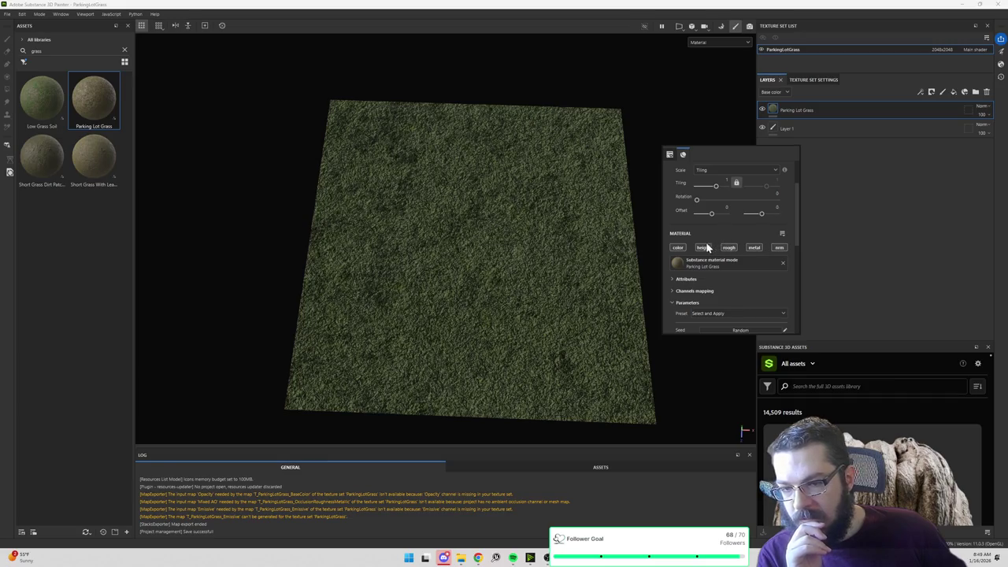
{"action": "left_click", "coordinate": [779, 248]}
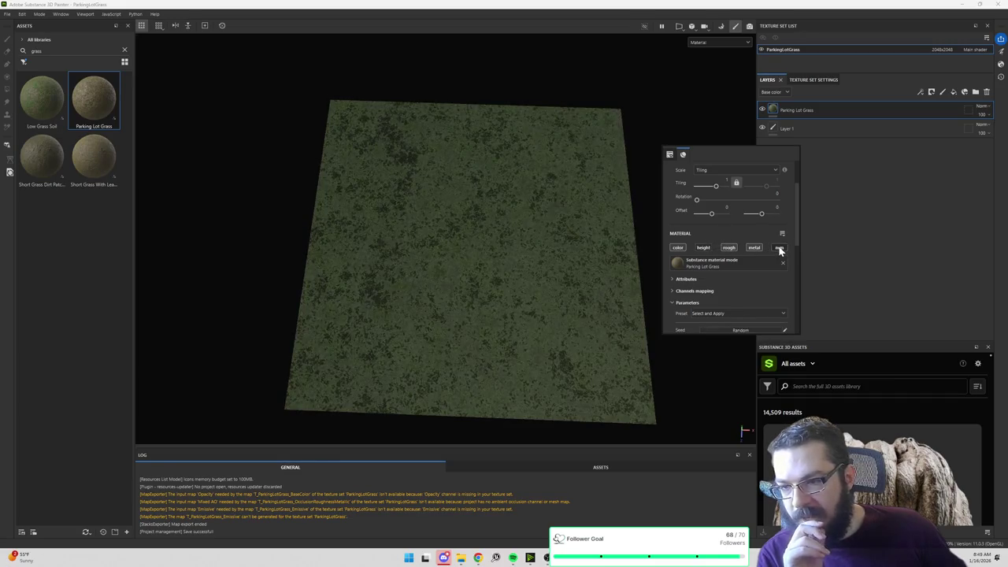
{"action": "mouse_move", "coordinate": [582, 556]}
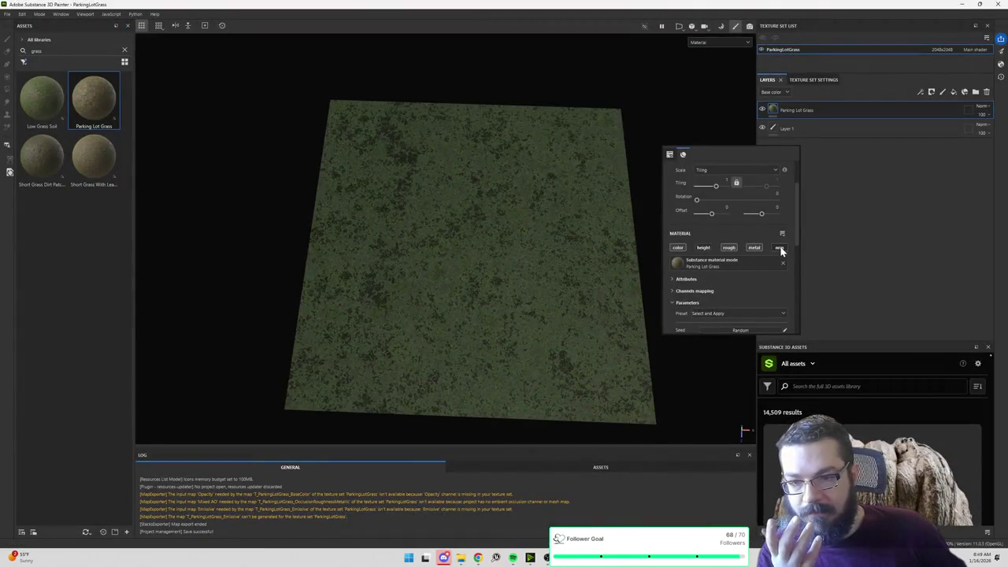
{"action": "left_click", "coordinate": [704, 248]}
{"action": "left_click", "coordinate": [706, 250]}
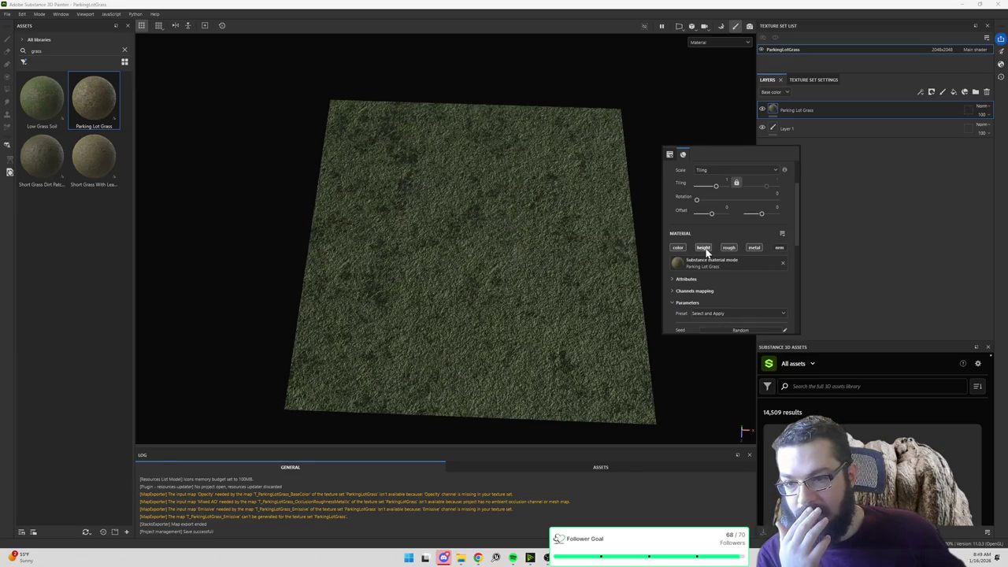
{"action": "left_click", "coordinate": [755, 249]}
{"action": "left_click", "coordinate": [775, 248]}
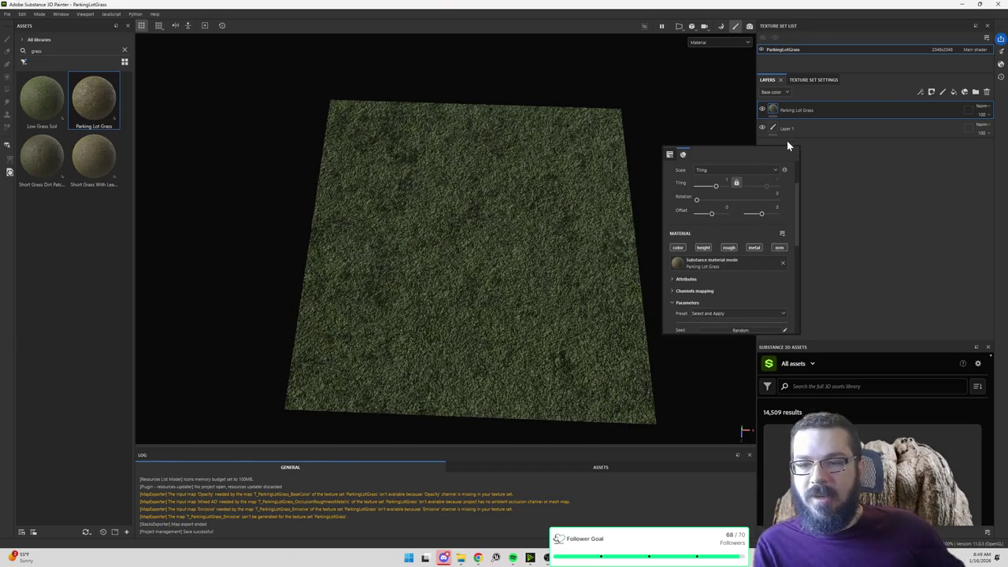
Step: Return to Unreal's M_TileMaster material graph
{"action": "key", "text": "alt+Tab"}
{"action": "left_click", "coordinate": [211, 17]}
{"action": "left_click", "coordinate": [138, 16]}
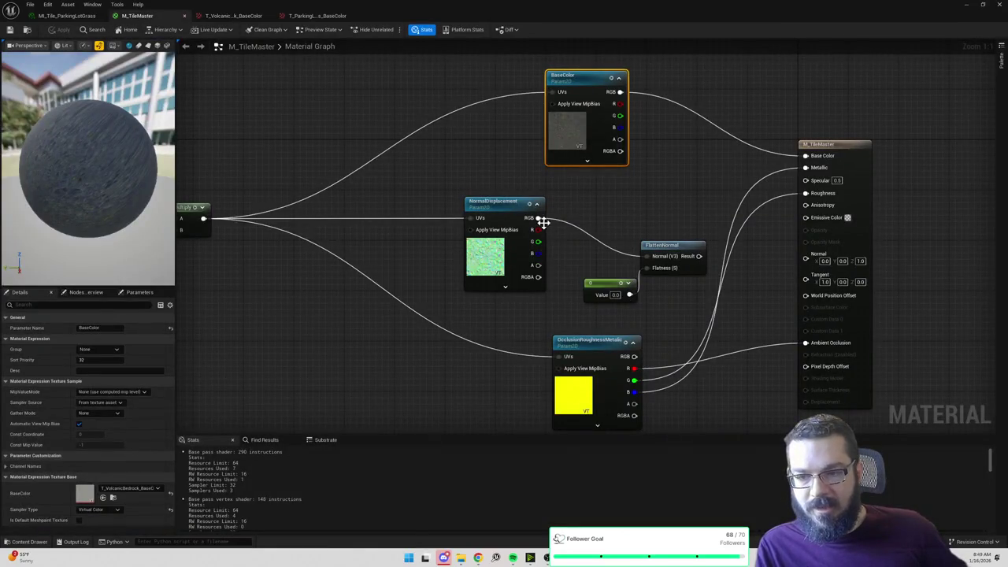
Step: Connect NormalDisplacement's RGB output directly to M_TileMaster's Normal input and apply the change
{"action": "left_click_drag", "start_coordinate": [468, 226], "coordinate": [622, 278]}
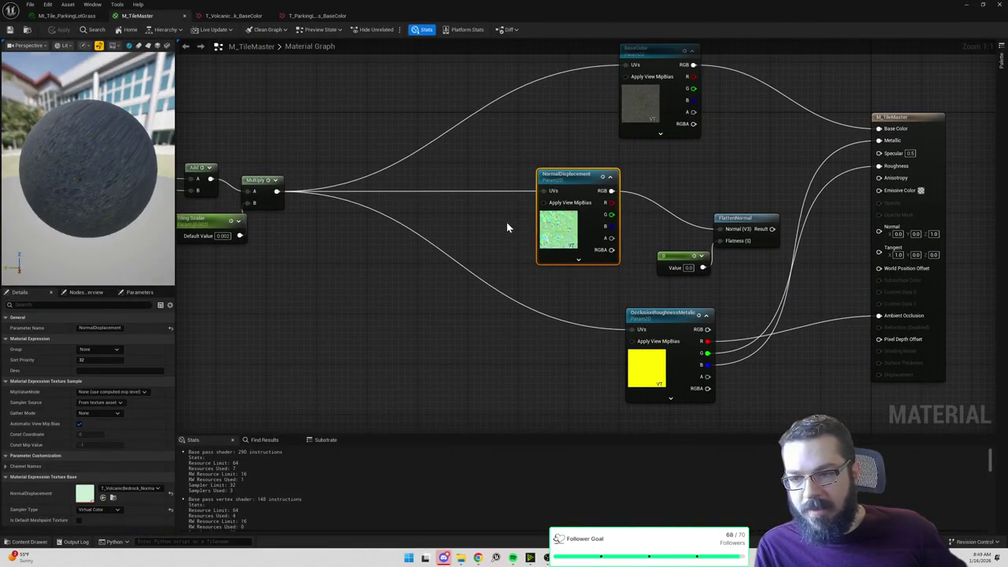
{"action": "key", "text": "alt+Tab"}
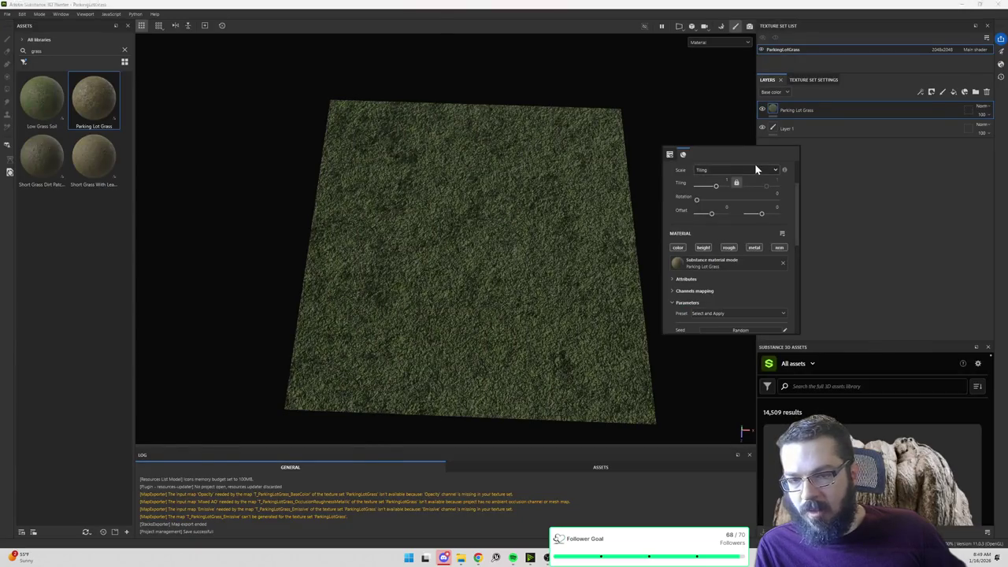
{"action": "key", "text": "alt+Tab"}
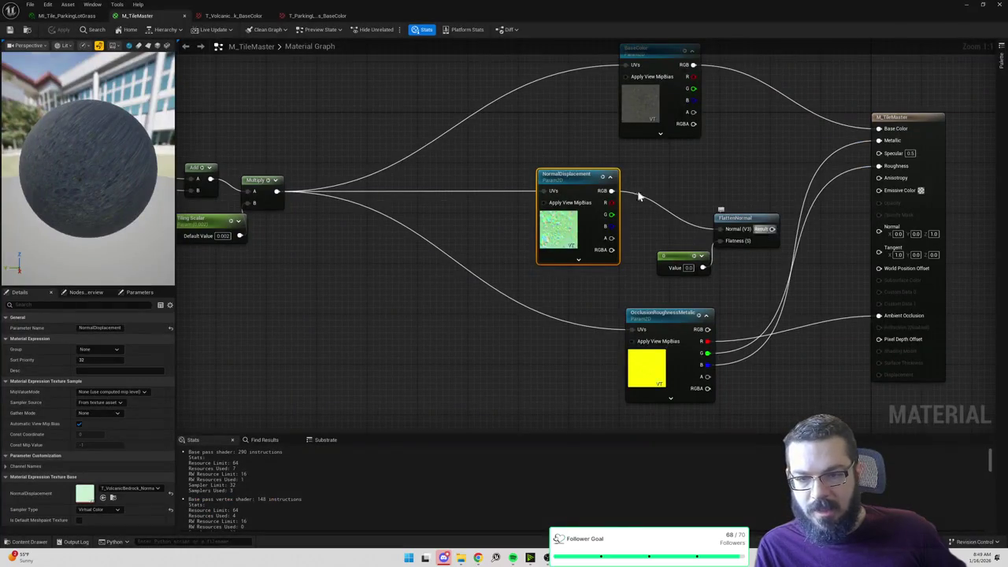
{"action": "mouse_move", "coordinate": [611, 191]}
{"action": "left_mouse_down"}
{"action": "mouse_move", "coordinate": [862, 243]}
{"action": "mouse_move", "coordinate": [879, 229]}
{"action": "left_mouse_up"}
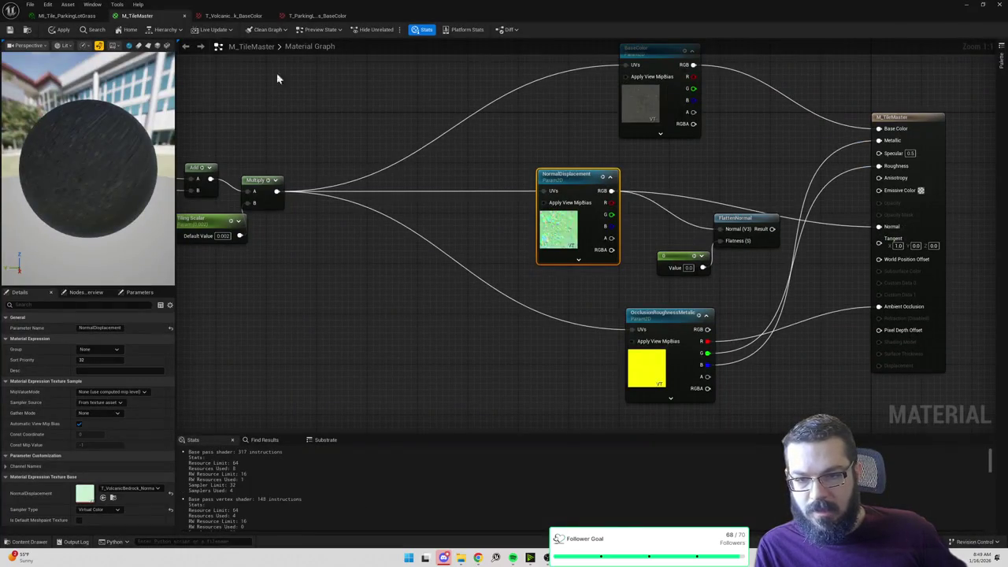
{"action": "left_click", "coordinate": [63, 29]}
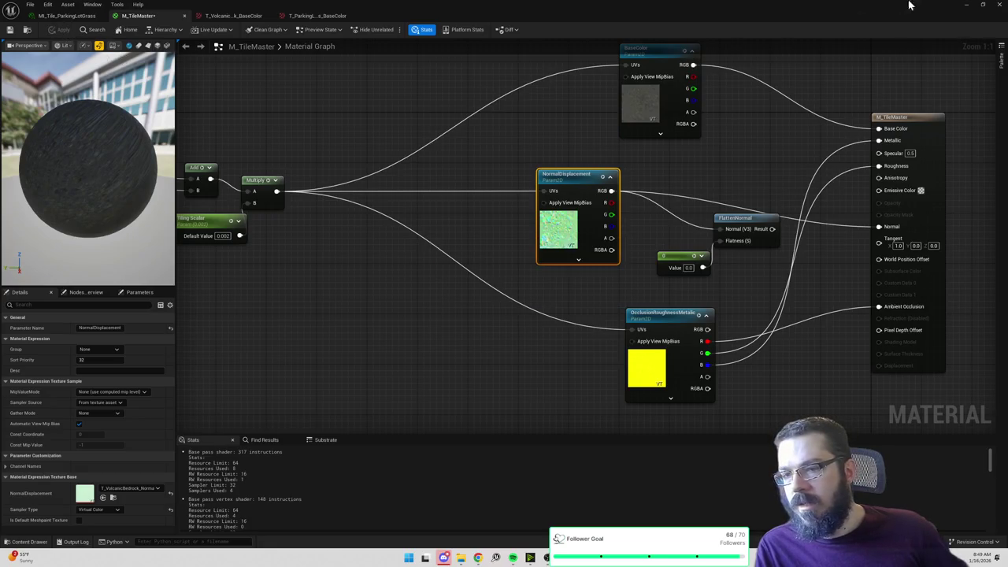
{"action": "left_click", "coordinate": [966, 5]}
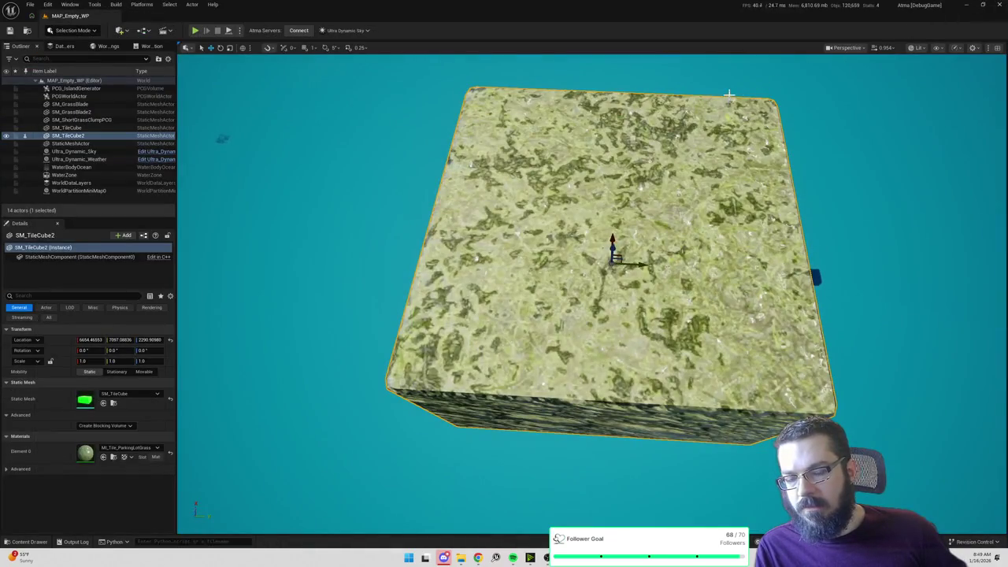
Step: Set MI_Tile_ParkingLotGrass's Tiling Scalar to 1 and check the grass cube in the level
{"action": "scroll", "coordinate": [712, 132], "scroll_direction": "down", "scroll_amount": 5}
{"action": "scroll", "coordinate": [709, 137], "scroll_direction": "down", "scroll_amount": 2}
{"action": "scroll", "coordinate": [709, 138], "scroll_direction": "up", "scroll_amount": 2}
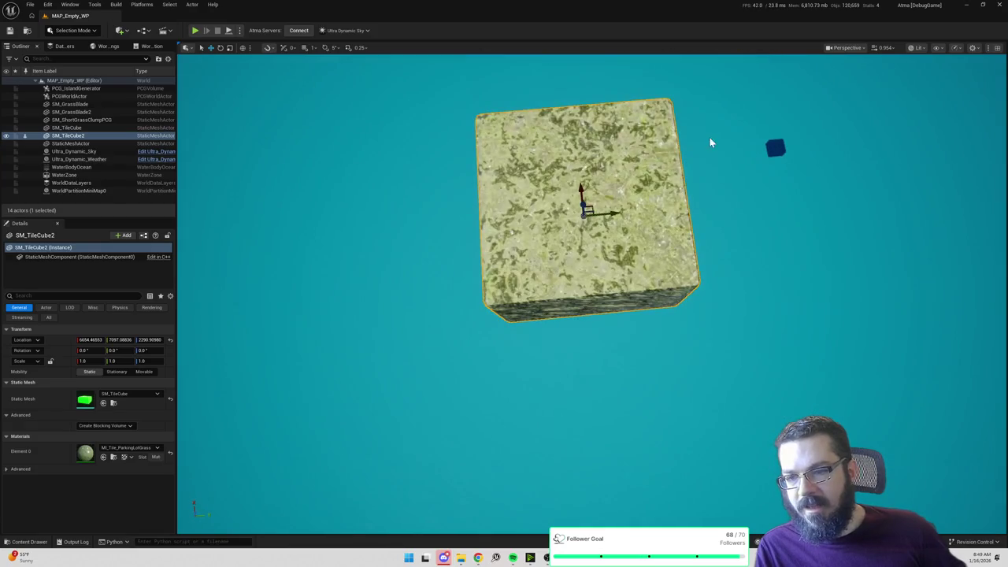
{"action": "key", "text": "alt+Tab"}
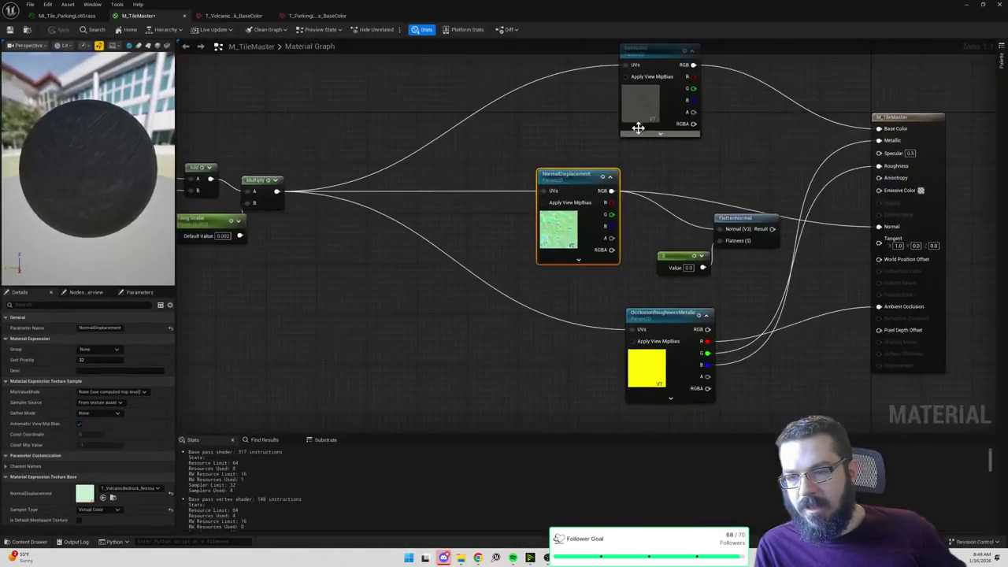
{"action": "mouse_move", "coordinate": [638, 127]}
{"action": "left_mouse_down"}
{"action": "mouse_move", "coordinate": [788, 150]}
{"action": "mouse_move", "coordinate": [781, 160]}
{"action": "mouse_move", "coordinate": [519, 160]}
{"action": "left_mouse_up"}
{"action": "left_click", "coordinate": [67, 15]}
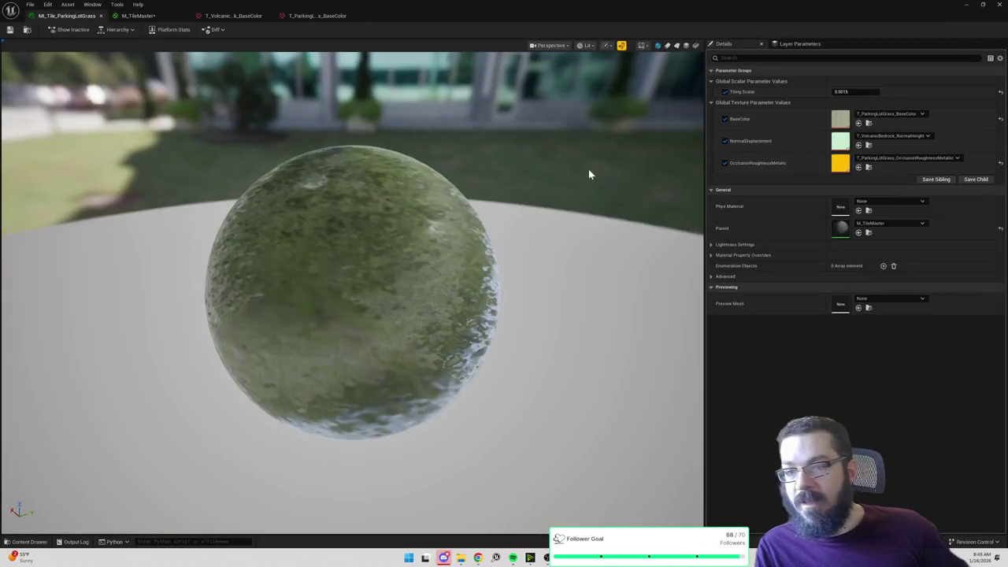
{"action": "left_click", "coordinate": [855, 91]}
{"action": "type", "text": "1"}
{"action": "key", "text": "Return"}
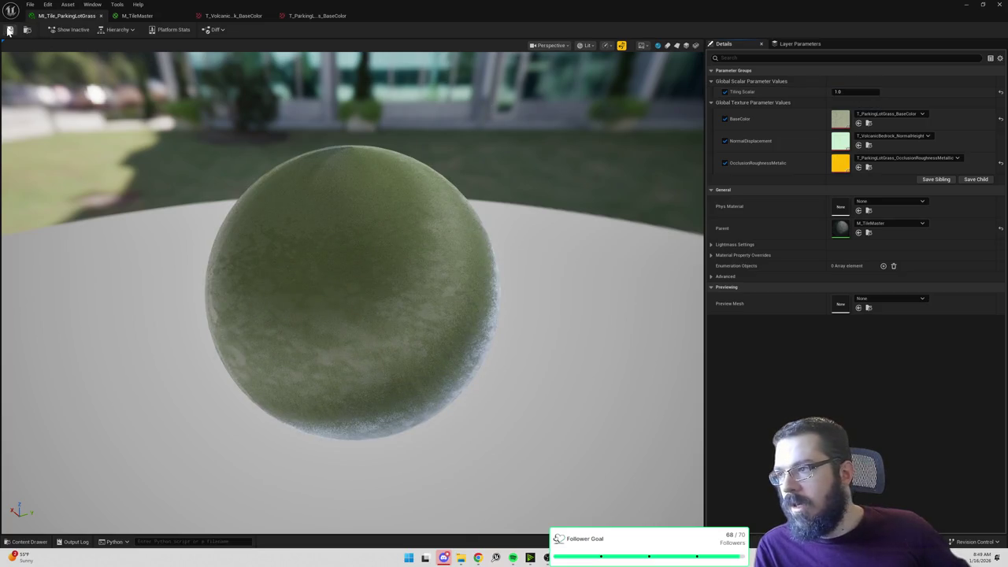
{"action": "key", "text": "alt+Tab"}
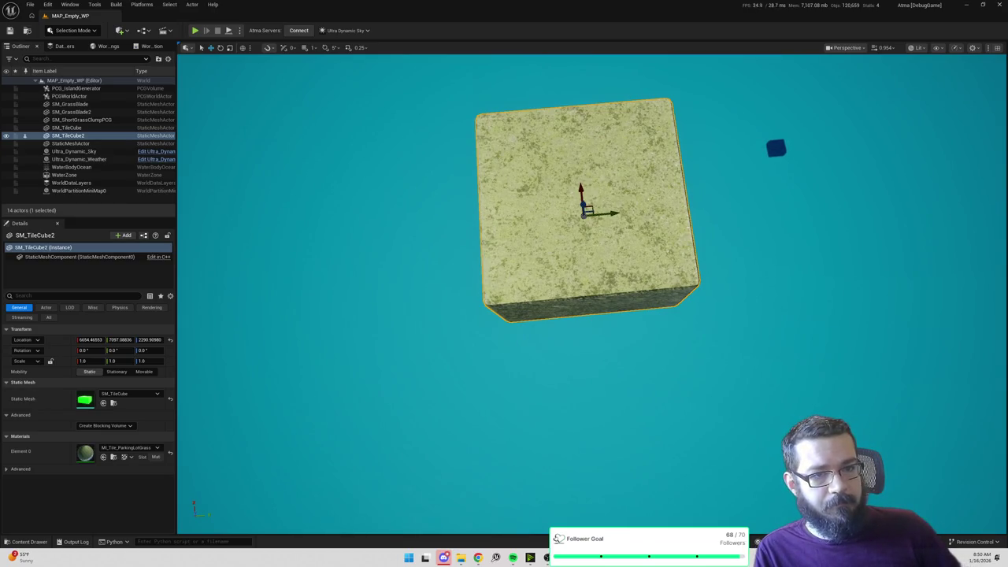
{"action": "key", "text": "alt+Tab"}
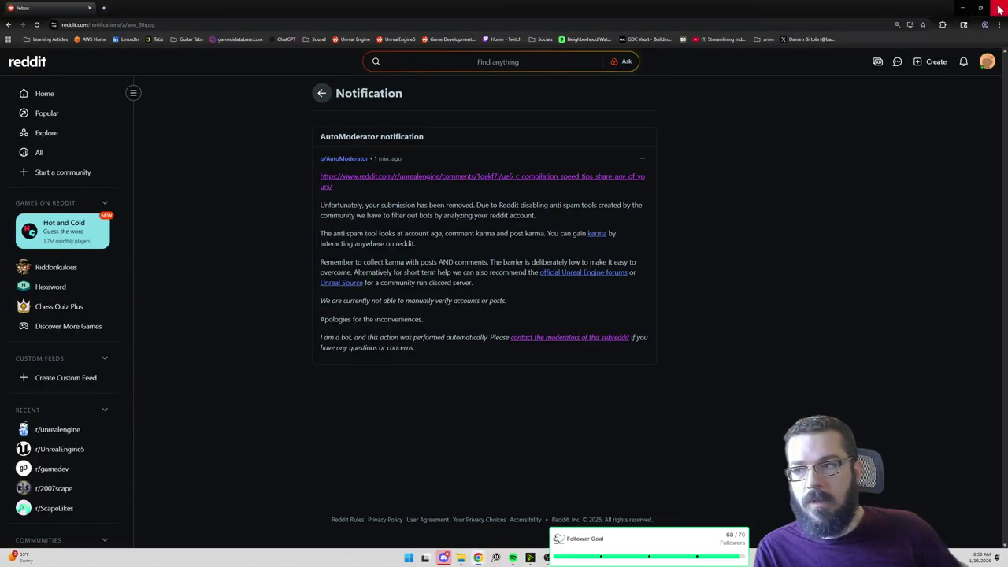
{"action": "left_click", "coordinate": [963, 7]}
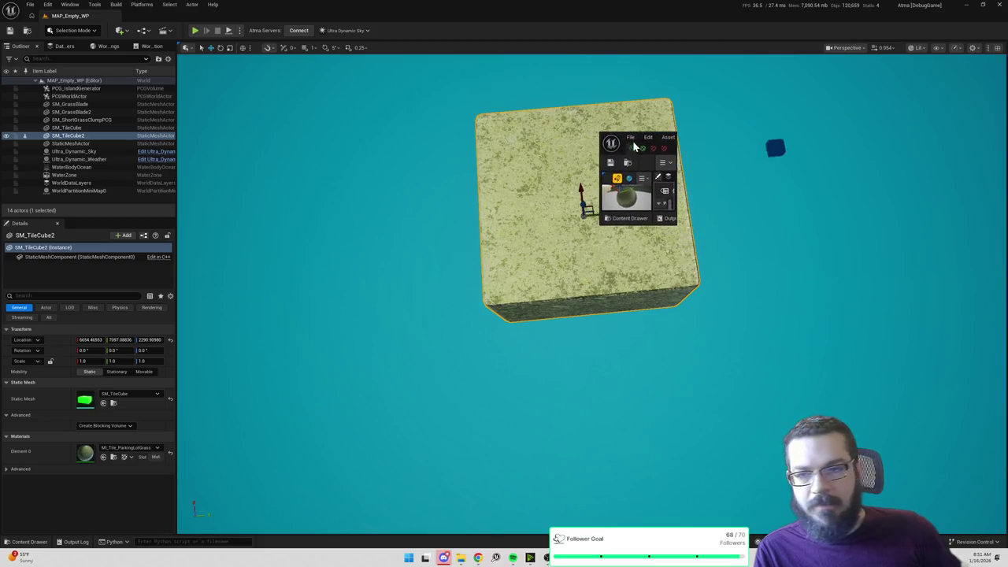
Step: Open the T_ParkingLotGrass_NormalHeight texture from the ParkingLotGrass material instance
{"action": "left_click", "coordinate": [678, 147]}
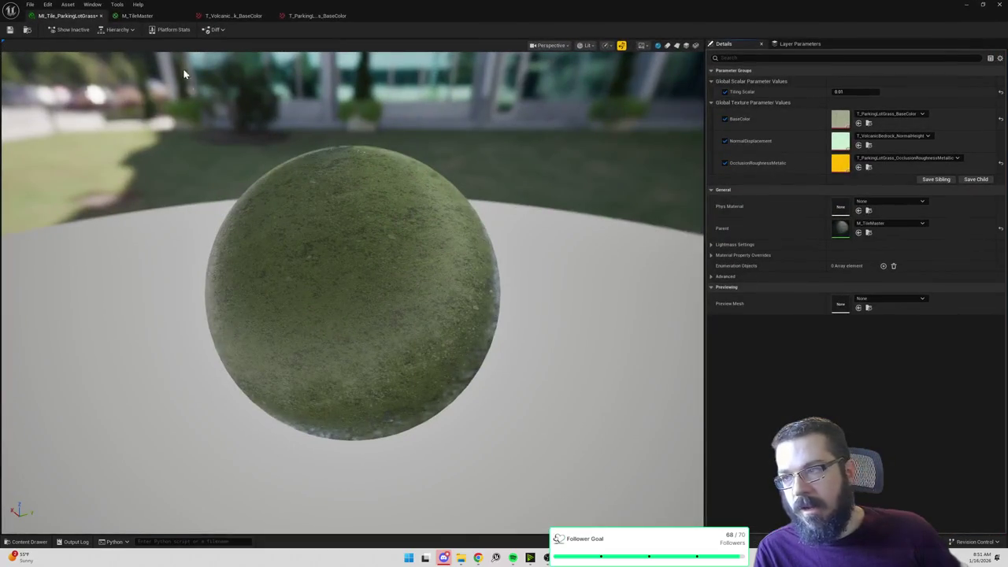
{"action": "left_click", "coordinate": [175, 16]}
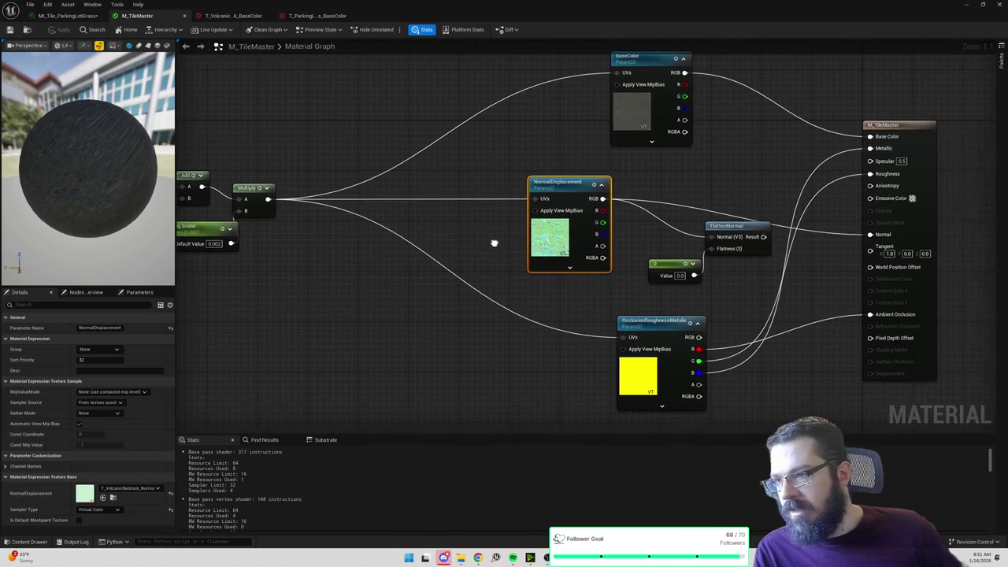
{"action": "left_click", "coordinate": [313, 15]}
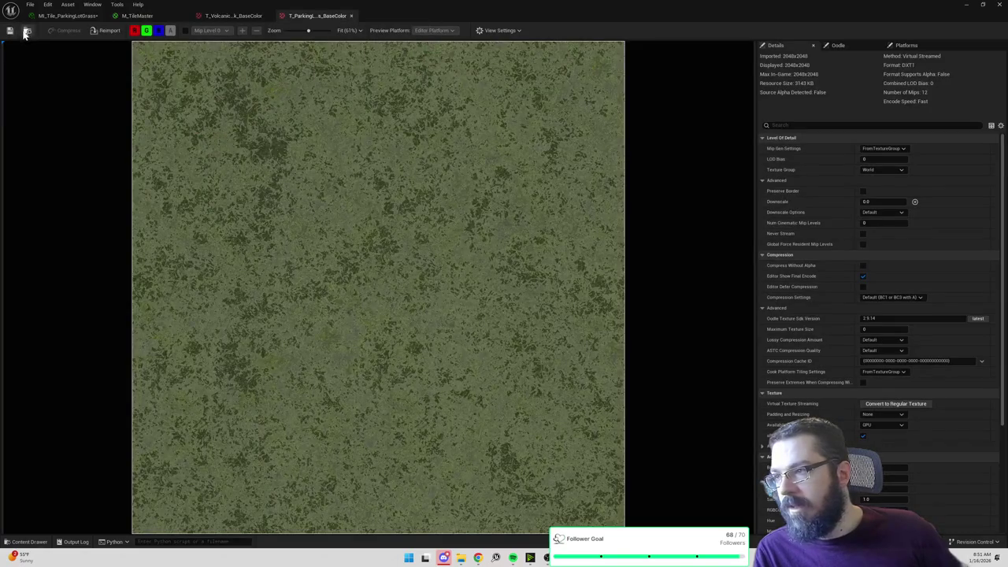
{"action": "left_click", "coordinate": [26, 31]}
{"action": "double_click", "coordinate": [210, 423]}
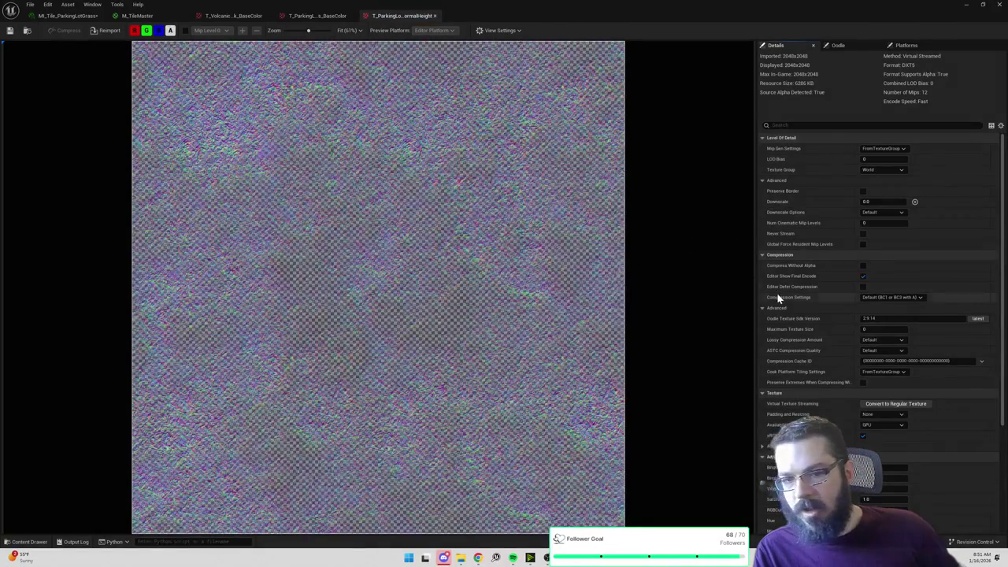
Step: Enable Flip Green Channel on the NormalHeight texture, save it, and close the editor
{"action": "scroll", "coordinate": [547, 286], "scroll_direction": "down", "scroll_amount": 1}
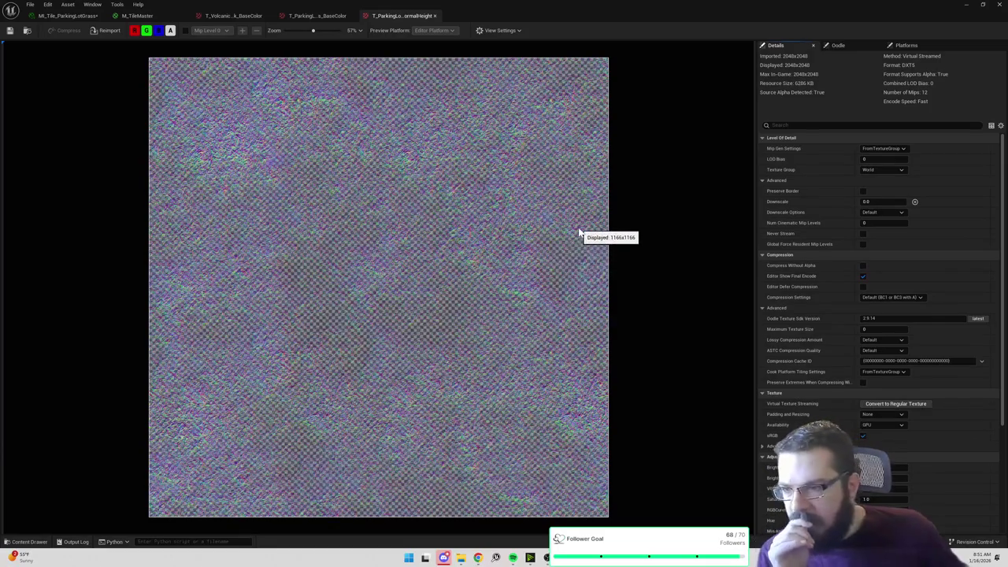
{"action": "left_click", "coordinate": [807, 126]}
{"action": "type", "text": "green"}
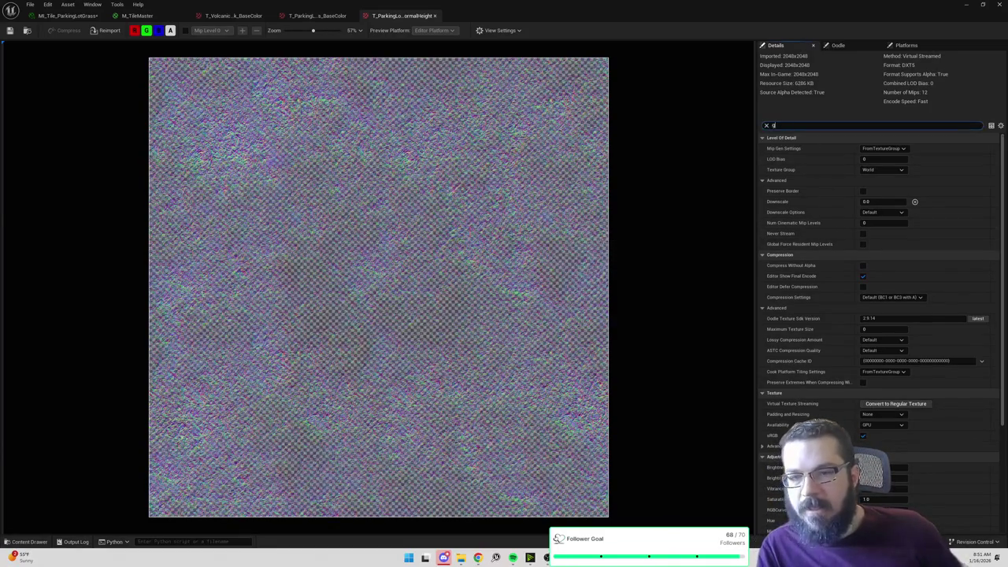
{"action": "left_click", "coordinate": [866, 159]}
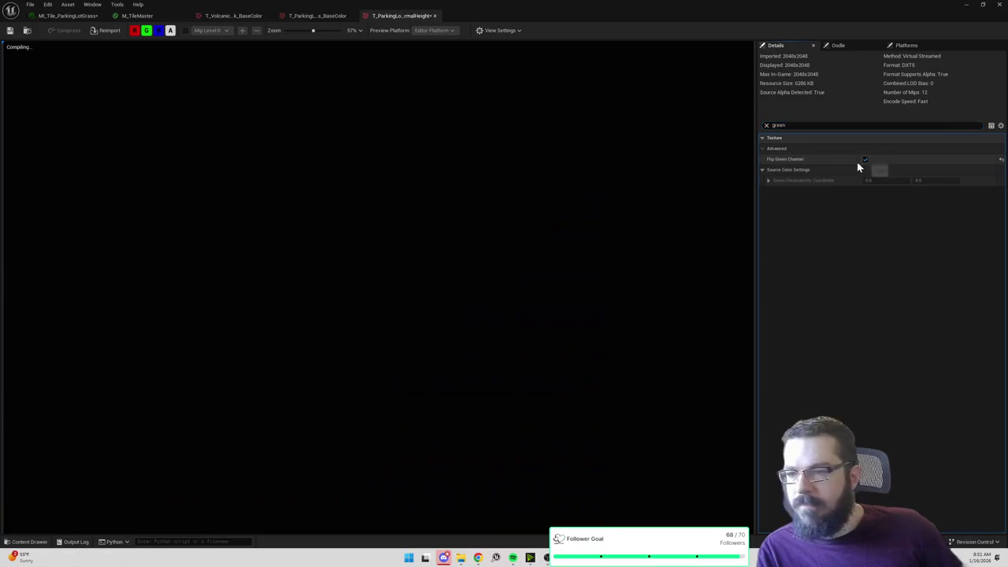
{"action": "left_click", "coordinate": [10, 30]}
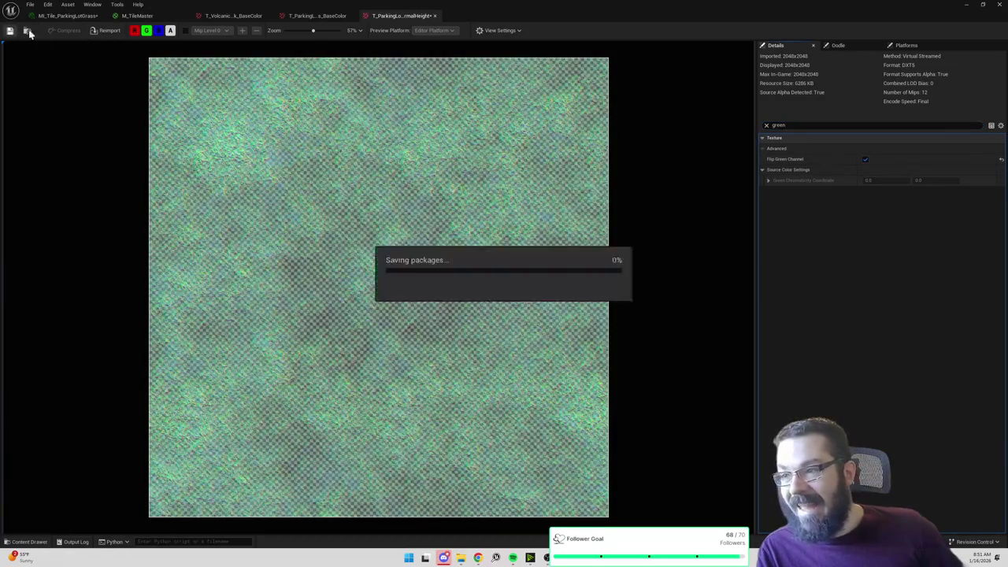
{"action": "left_click", "coordinate": [966, 4]}
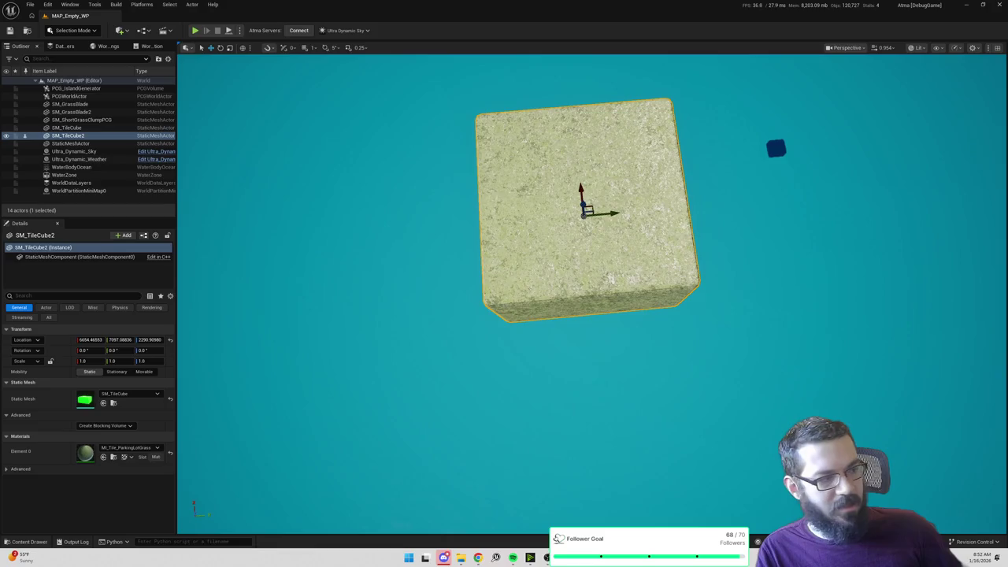
Step: Fly to the tile cube, frame it, and zoom in and out to inspect it
{"action": "left_click_drag", "start_coordinate": [858, 139], "coordinate": [804, 189]}
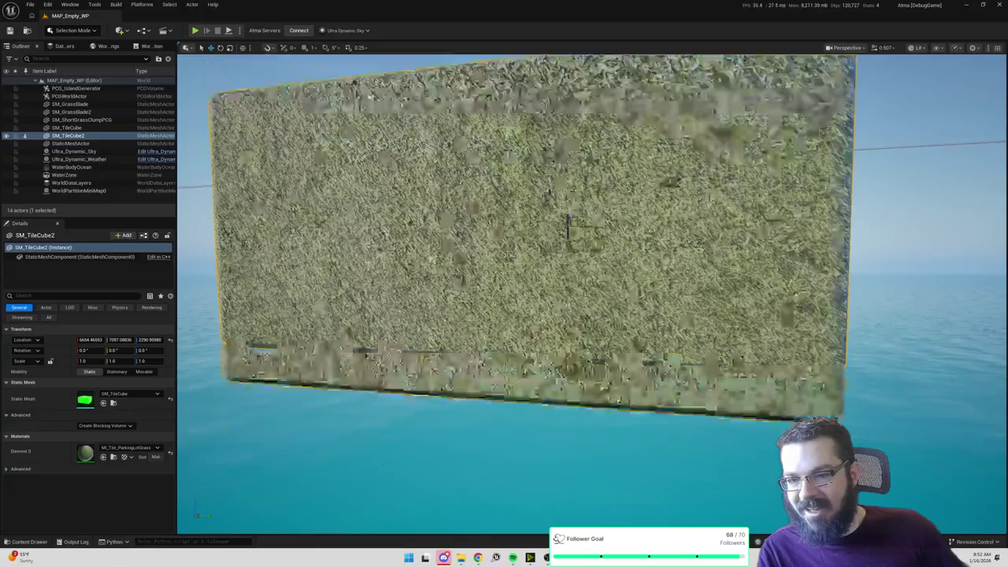
{"action": "key", "text": "f"}
{"action": "scroll", "coordinate": [591, 260], "scroll_direction": "up", "scroll_amount": 5}
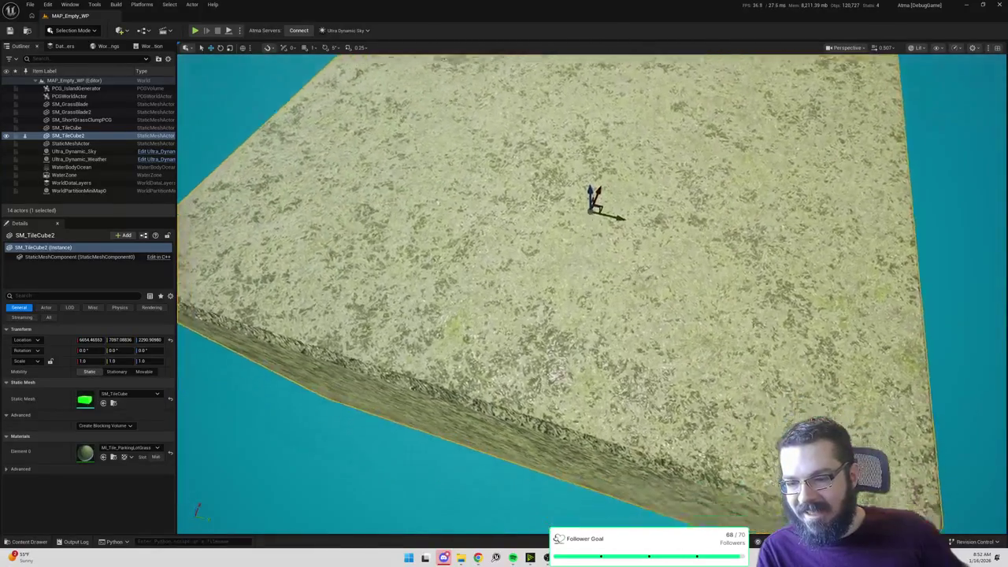
{"action": "scroll", "coordinate": [851, 131], "scroll_direction": "down", "scroll_amount": 5}
{"action": "scroll", "coordinate": [851, 131], "scroll_direction": "down", "scroll_amount": 2}
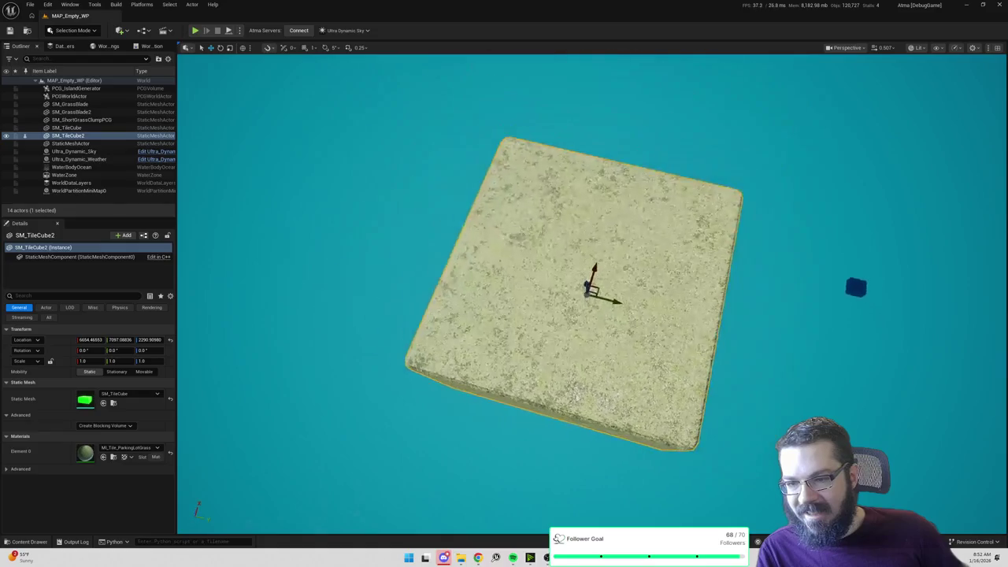
{"action": "scroll", "coordinate": [590, 291], "scroll_direction": "up", "scroll_amount": 3}
{"action": "scroll", "coordinate": [591, 291], "scroll_direction": "down", "scroll_amount": 3}
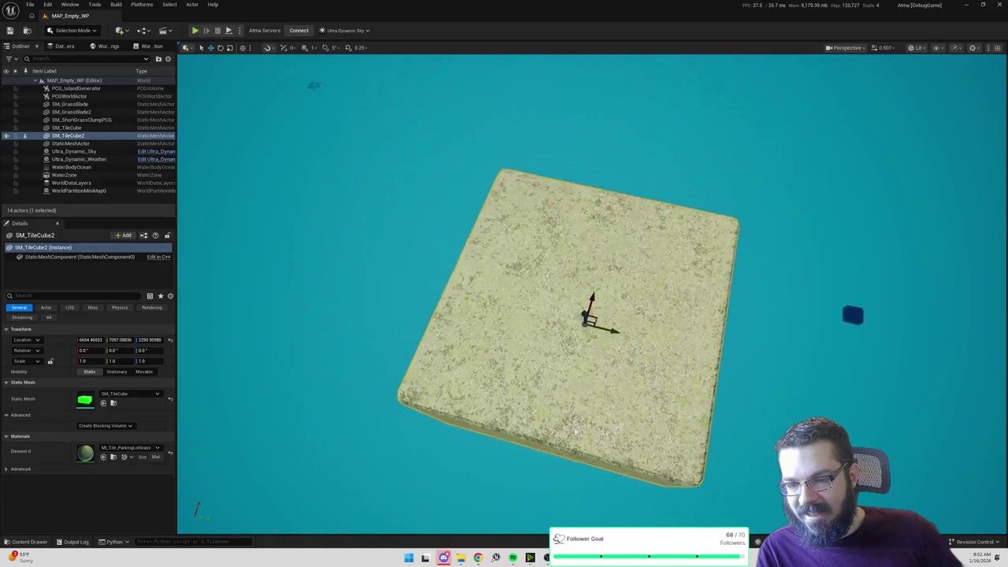
{"action": "scroll", "coordinate": [850, 294], "scroll_direction": "down", "scroll_amount": 1}
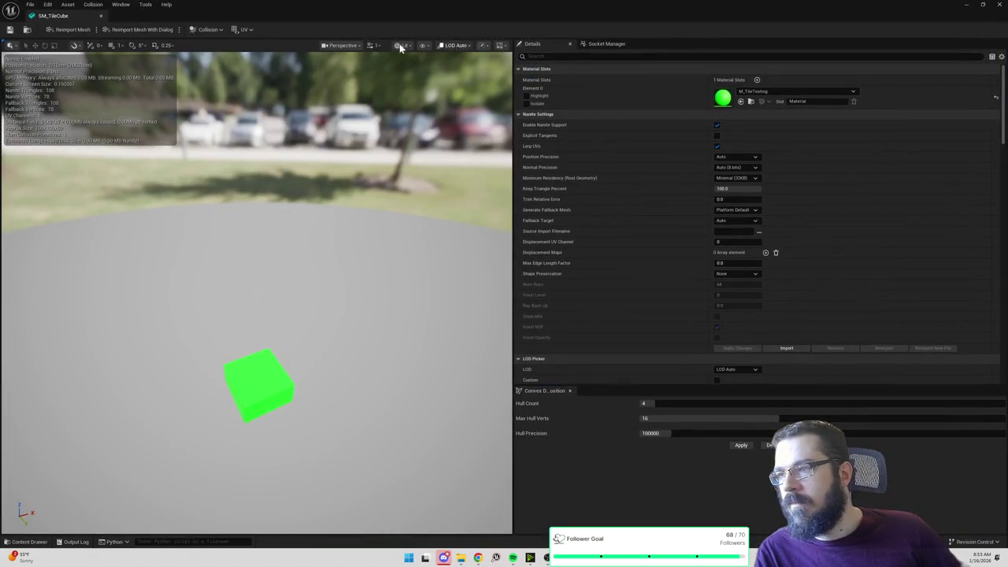
Step: Check SM_TileCube's UV Channel 0 overlay, set UV display back to None, and close the mesh editor
{"action": "left_click", "coordinate": [251, 32]}
{"action": "left_click", "coordinate": [256, 59]}
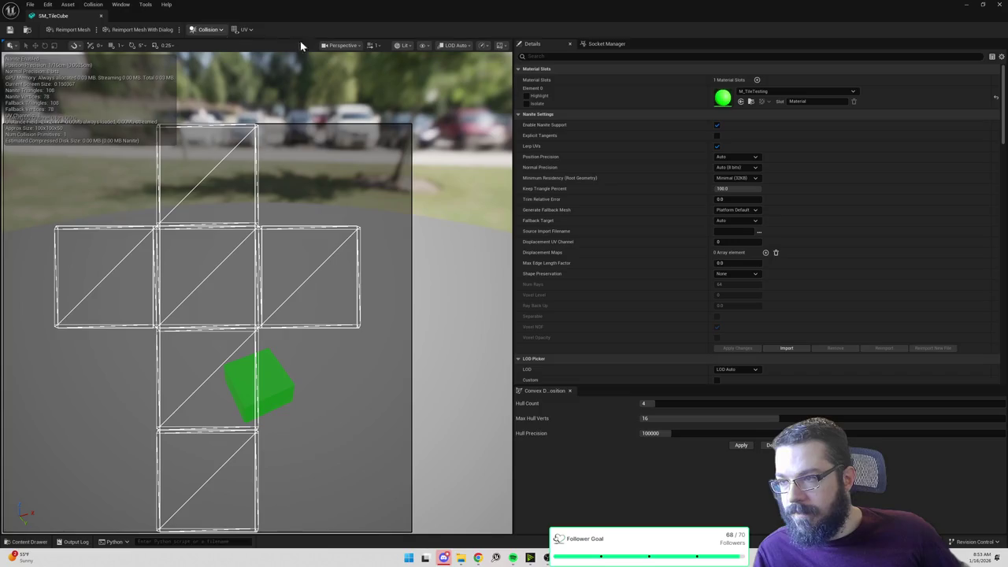
{"action": "left_click", "coordinate": [250, 29]}
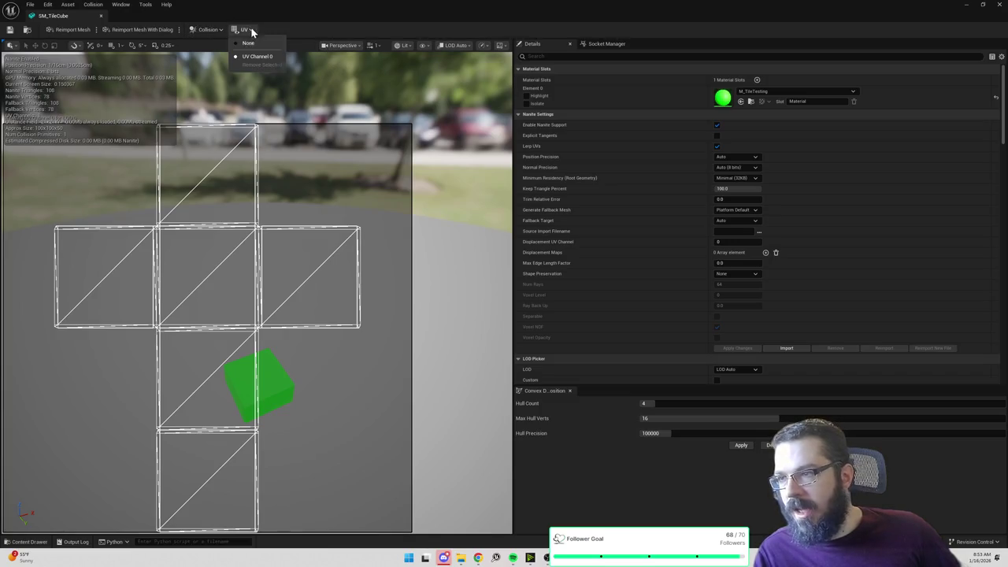
{"action": "left_click", "coordinate": [249, 43]}
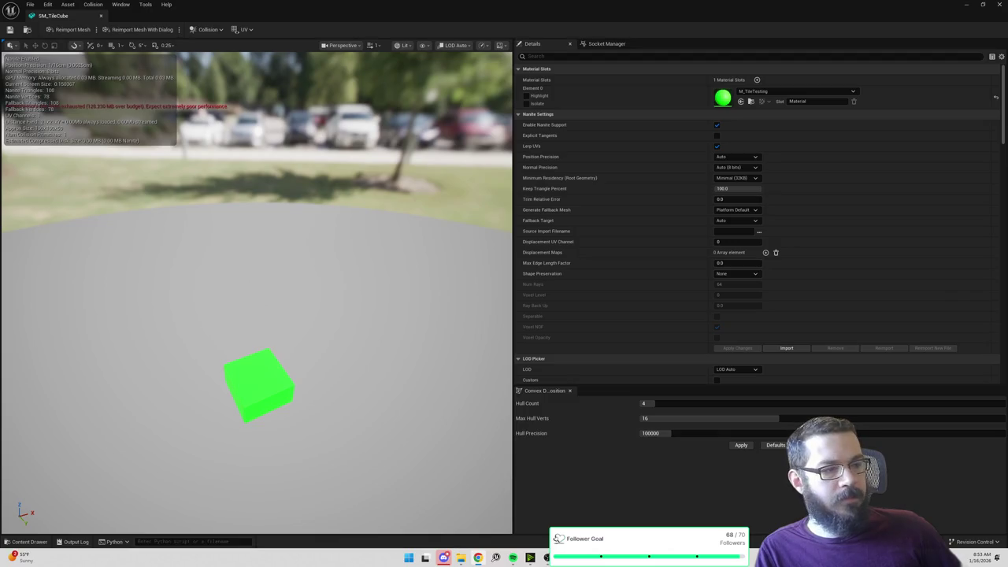
{"action": "left_click", "coordinate": [999, 7]}
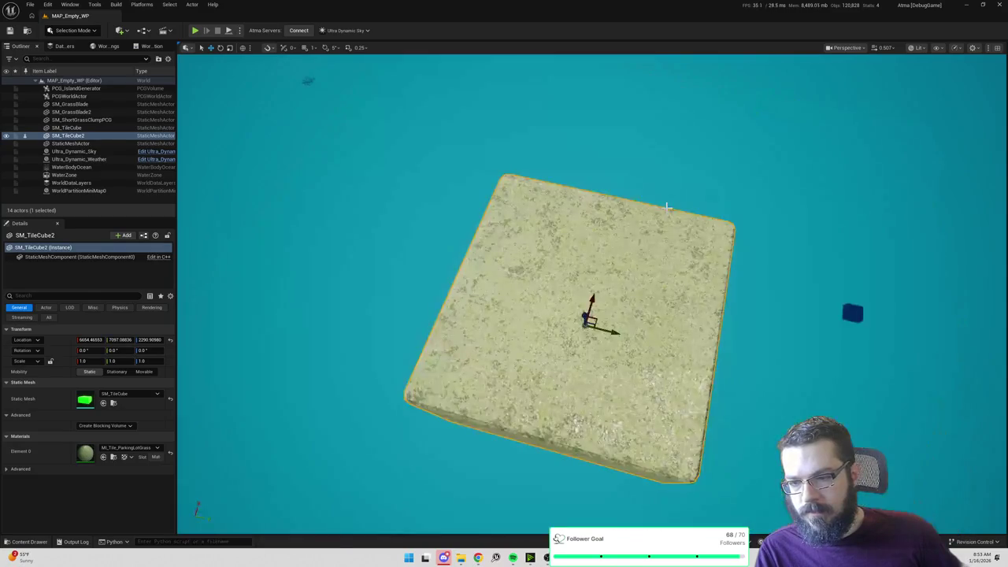
{"action": "left_click", "coordinate": [195, 32]}
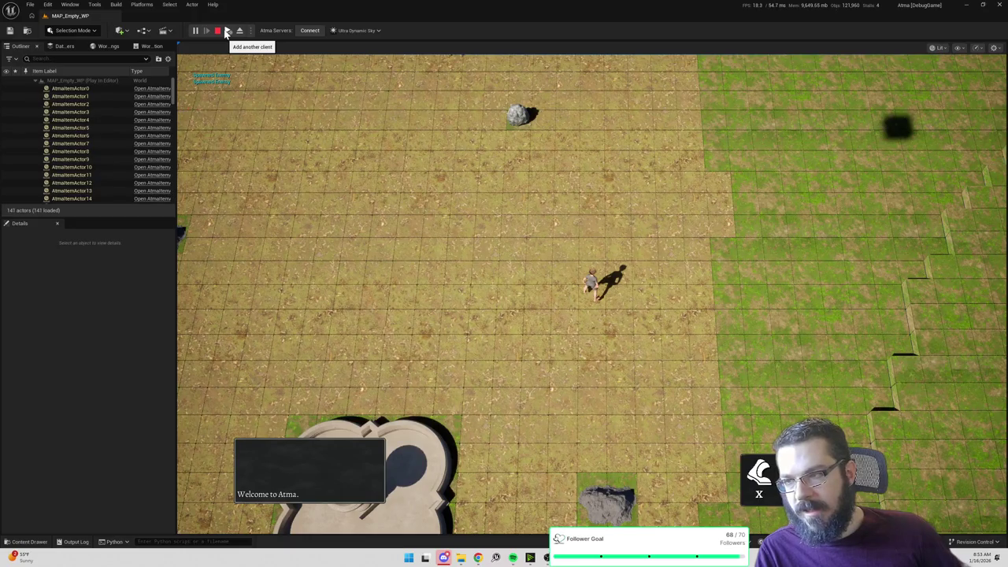
{"action": "left_click", "coordinate": [218, 31]}
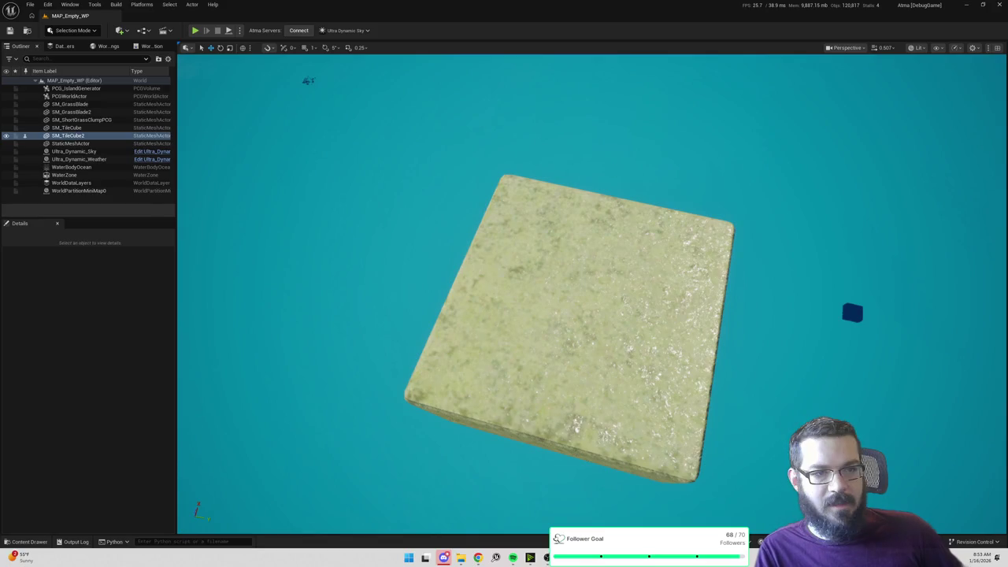
{"action": "double_click", "coordinate": [67, 136]}
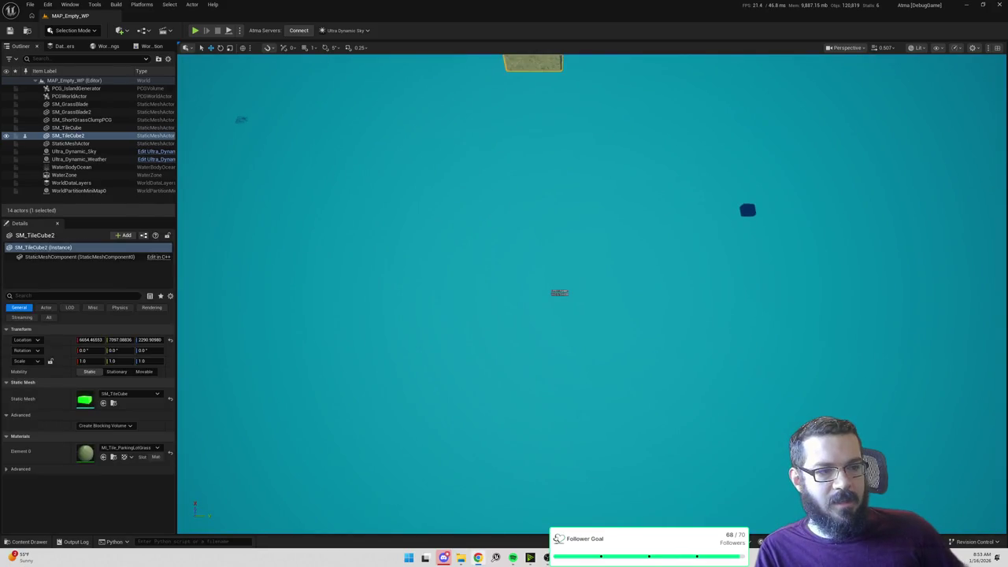
{"action": "key", "text": "alt+Tab"}
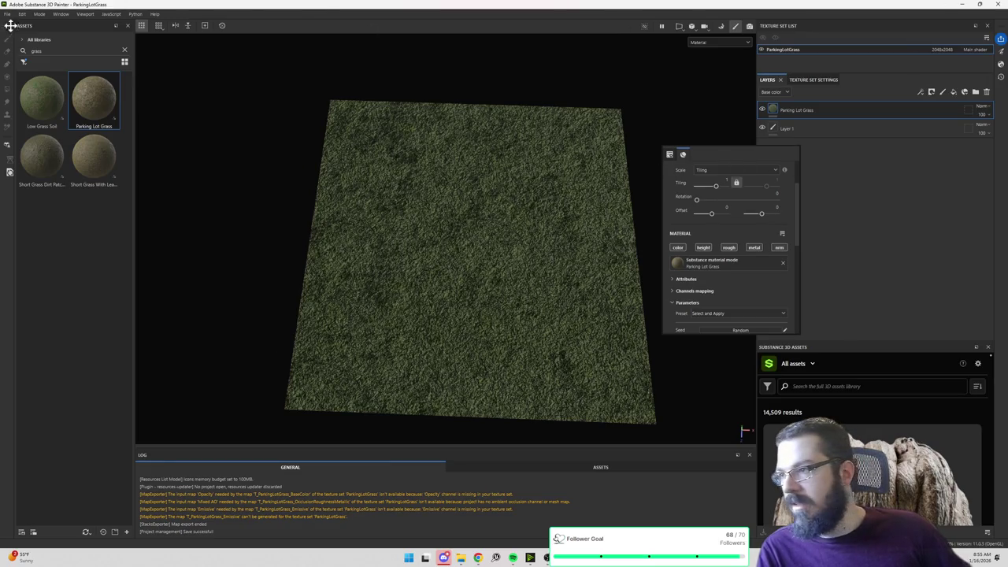
Step: Open Export Textures from Substance 3D Painter's File menu
{"action": "left_click", "coordinate": [7, 14]}
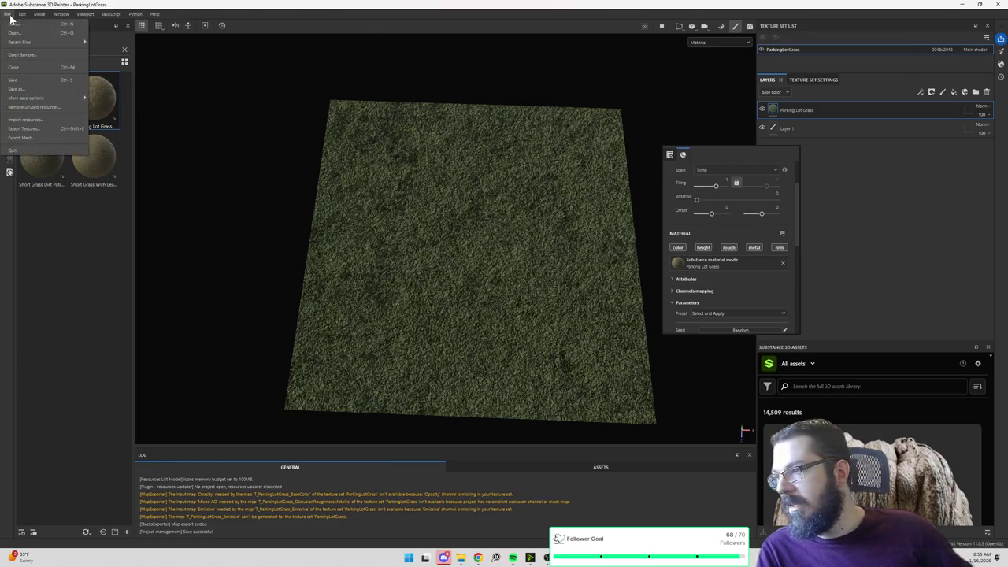
{"action": "left_click", "coordinate": [23, 130]}
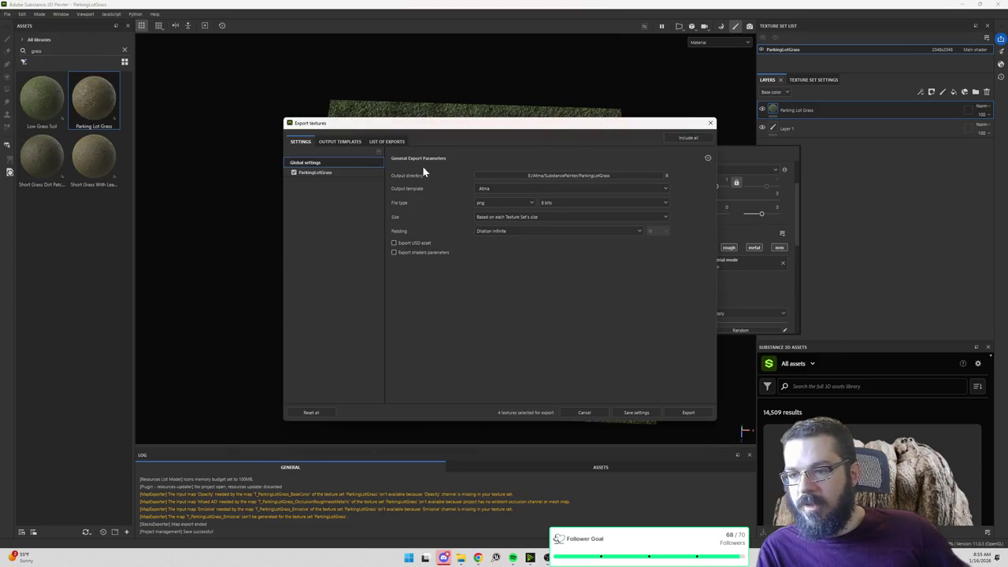
Step: Compare the Atma output template with the Unreal Engine (Packed) and SSS (Packed) presets
{"action": "left_click", "coordinate": [340, 142]}
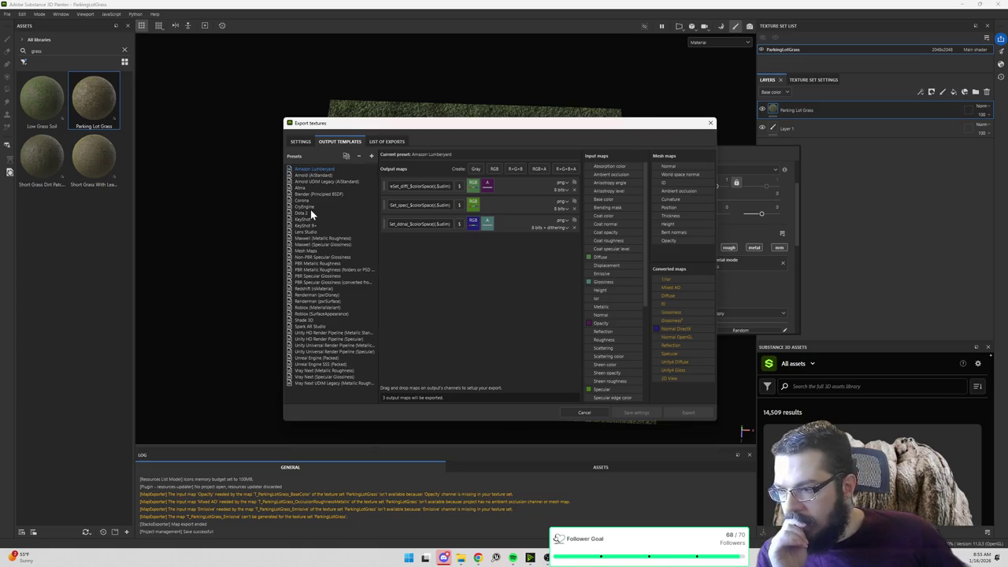
{"action": "left_click", "coordinate": [328, 358]}
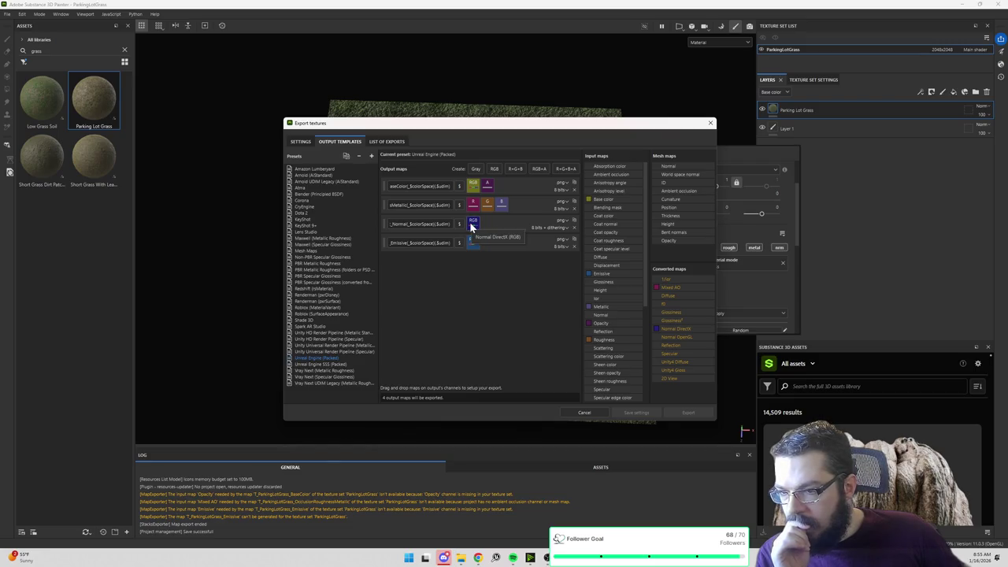
{"action": "left_click", "coordinate": [335, 364]}
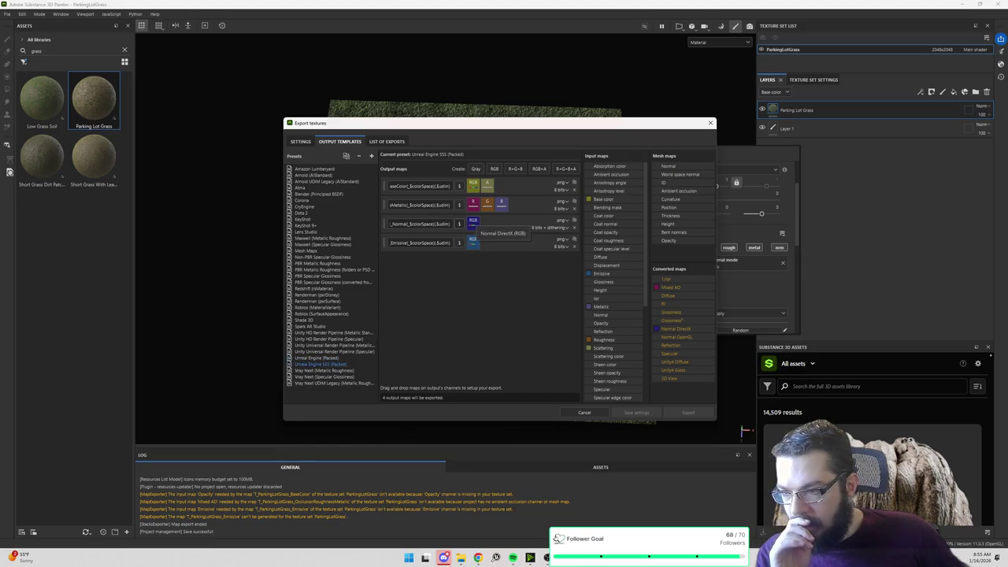
{"action": "left_click", "coordinate": [310, 187]}
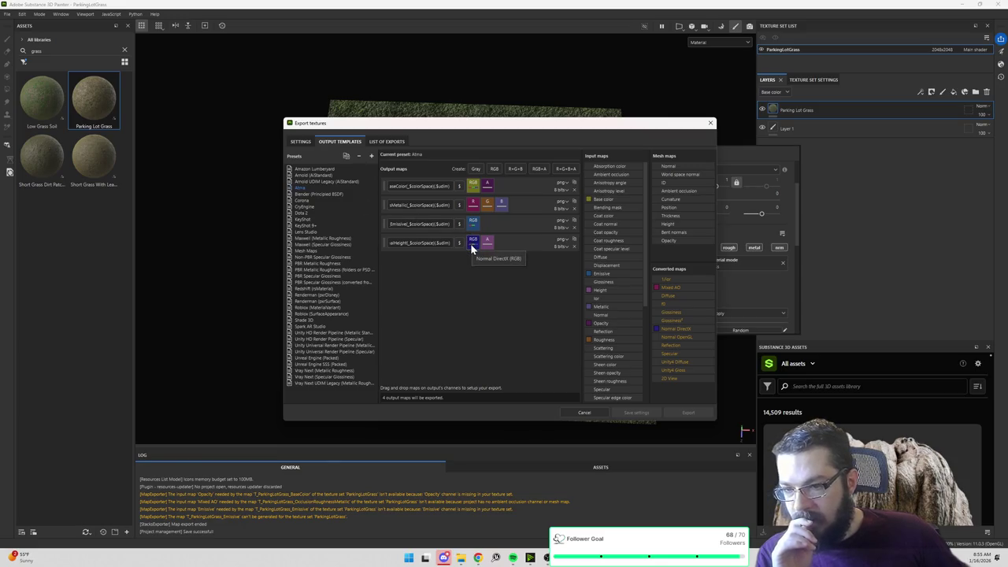
{"action": "left_click", "coordinate": [313, 365]}
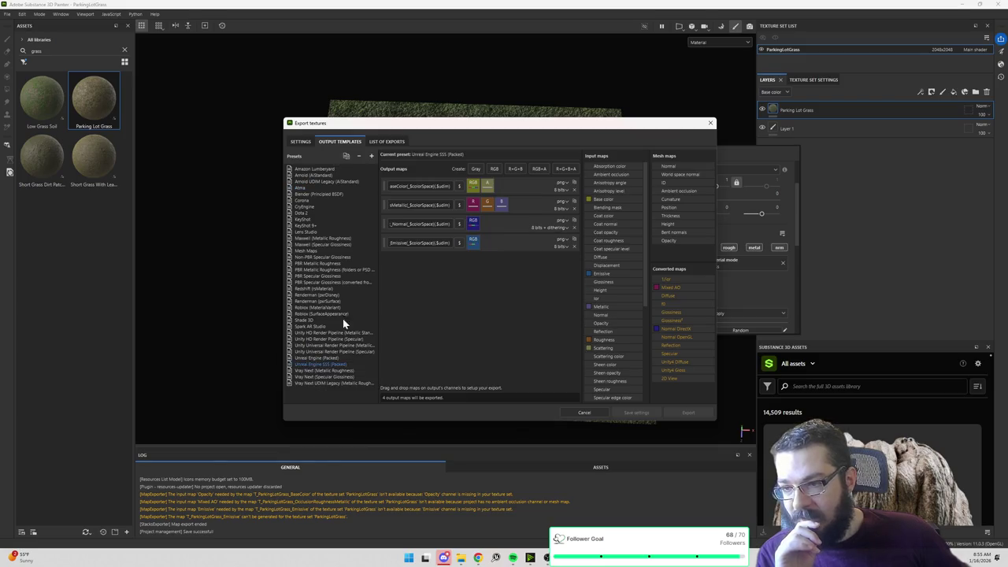
{"action": "left_click", "coordinate": [337, 357]}
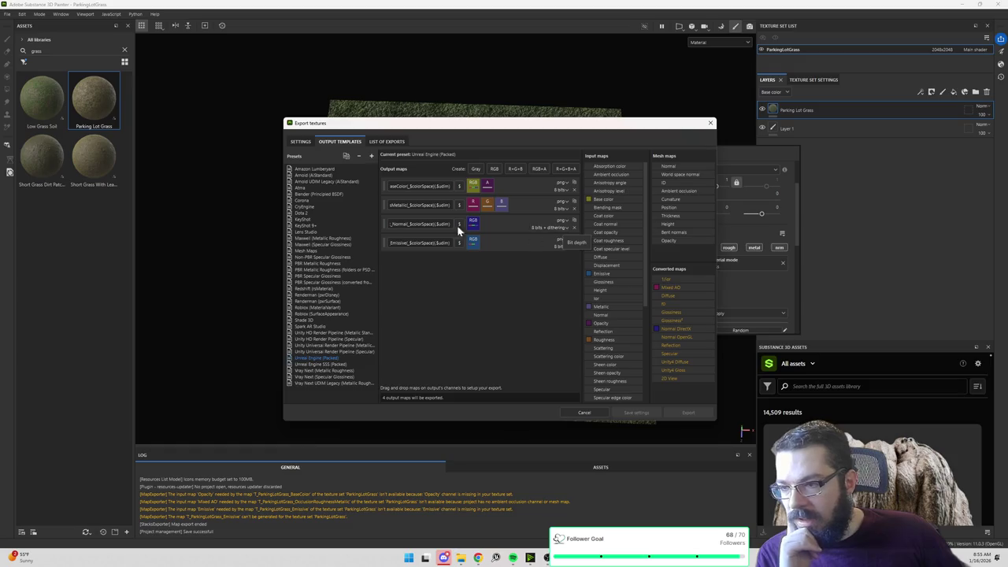
{"action": "left_click", "coordinate": [316, 187]}
Step: Set the Atma template's Emissive map to 8 bits with dithering
{"action": "left_click", "coordinate": [562, 227]}
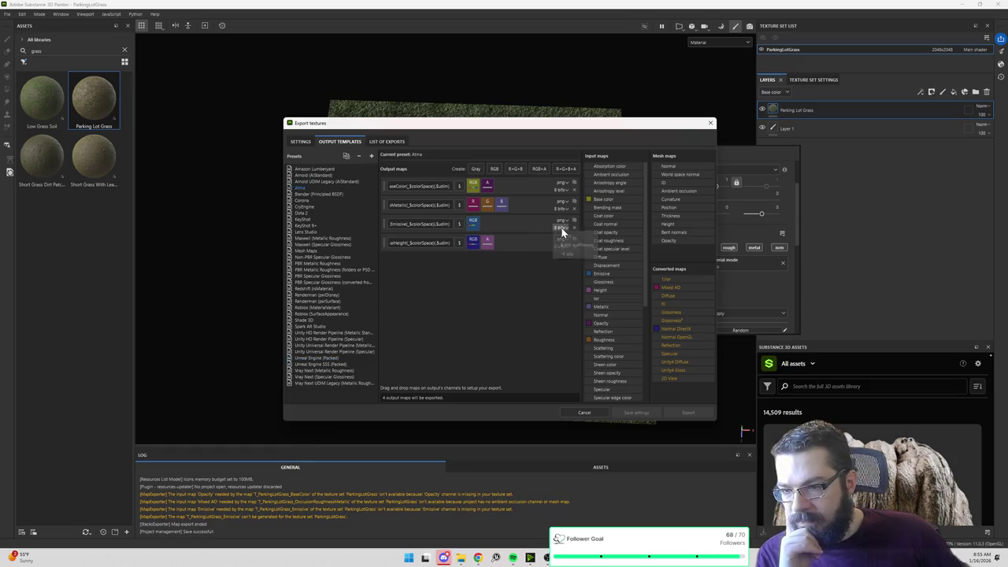
{"action": "left_click", "coordinate": [573, 243]}
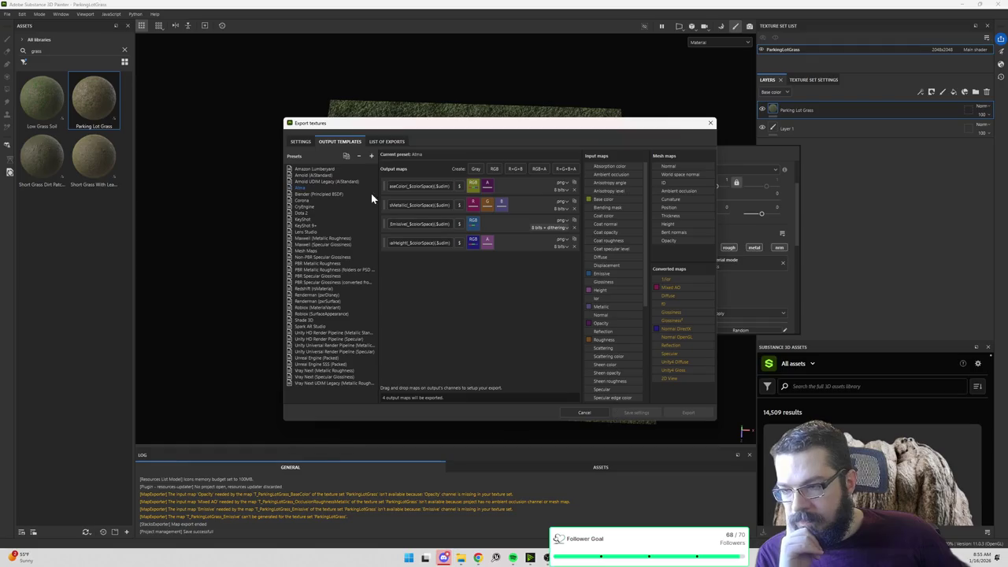
{"action": "left_click", "coordinate": [301, 144]}
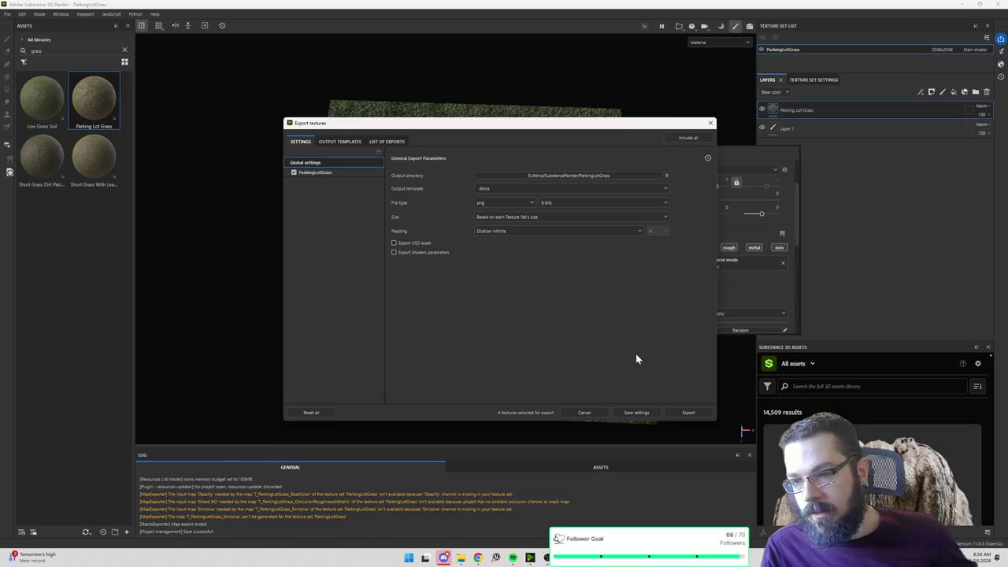
Step: Export the ParkingLotGrass textures as PNGs and bring the export folder window forward
{"action": "left_click", "coordinate": [690, 412]}
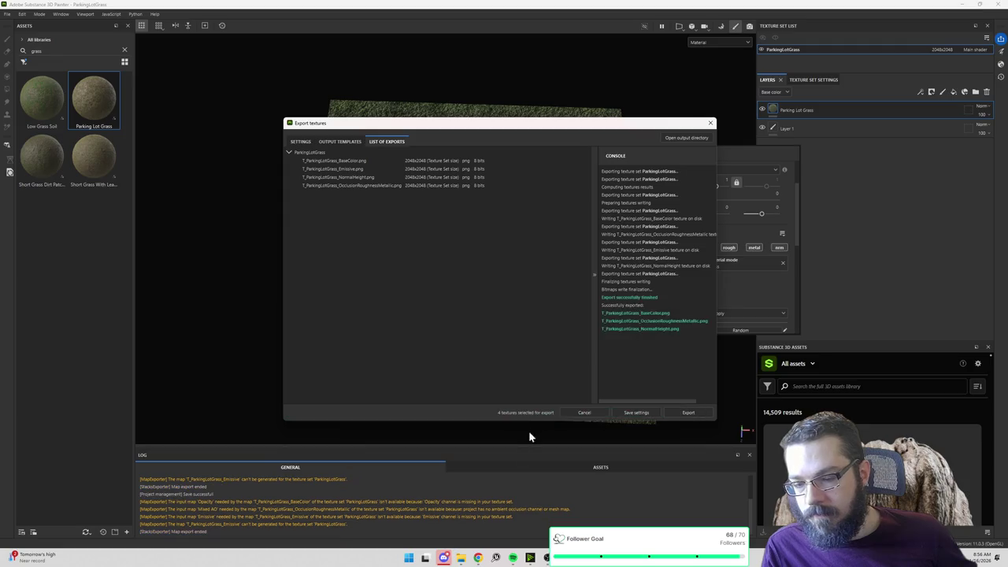
{"action": "mouse_move", "coordinate": [548, 558]}
{"action": "left_click", "coordinate": [613, 520]}
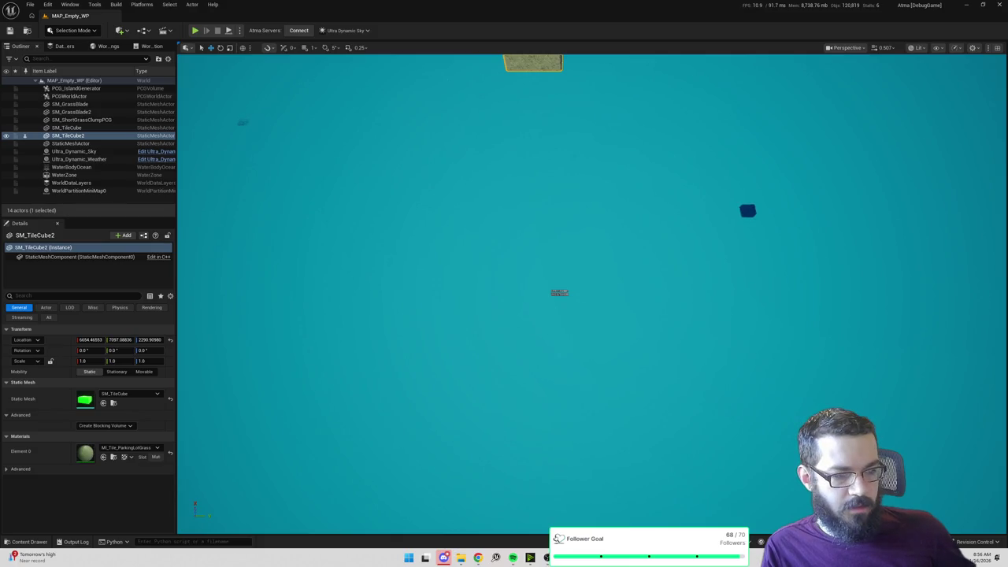
{"action": "key", "text": "alt+Tab"}
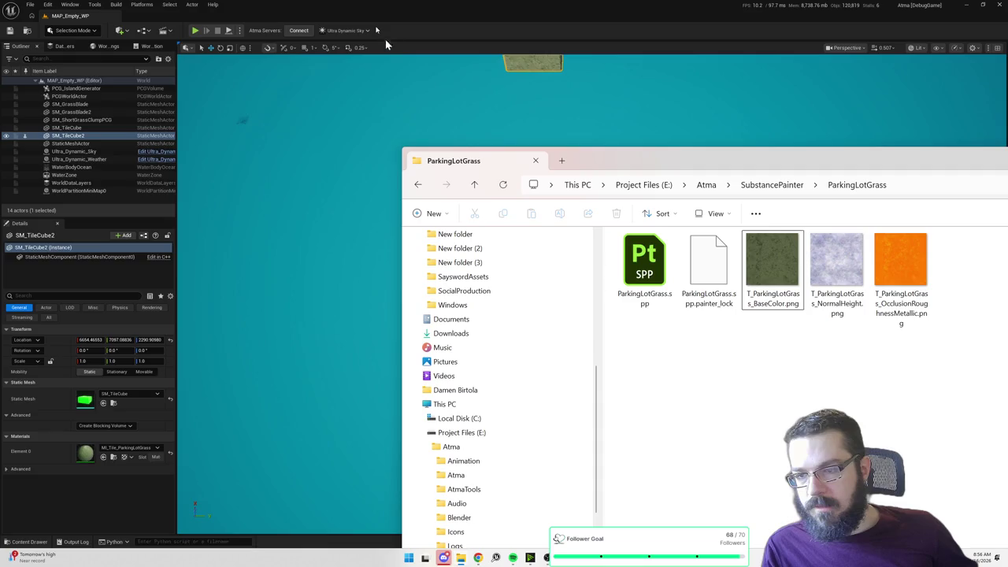
Step: Reposition the ParkingLotGrass folder window and switch its view to List
{"action": "mouse_move", "coordinate": [552, 157]}
{"action": "left_mouse_down"}
{"action": "mouse_move", "coordinate": [553, 127]}
{"action": "mouse_move", "coordinate": [355, 130]}
{"action": "left_mouse_up"}
{"action": "left_click", "coordinate": [936, 162]}
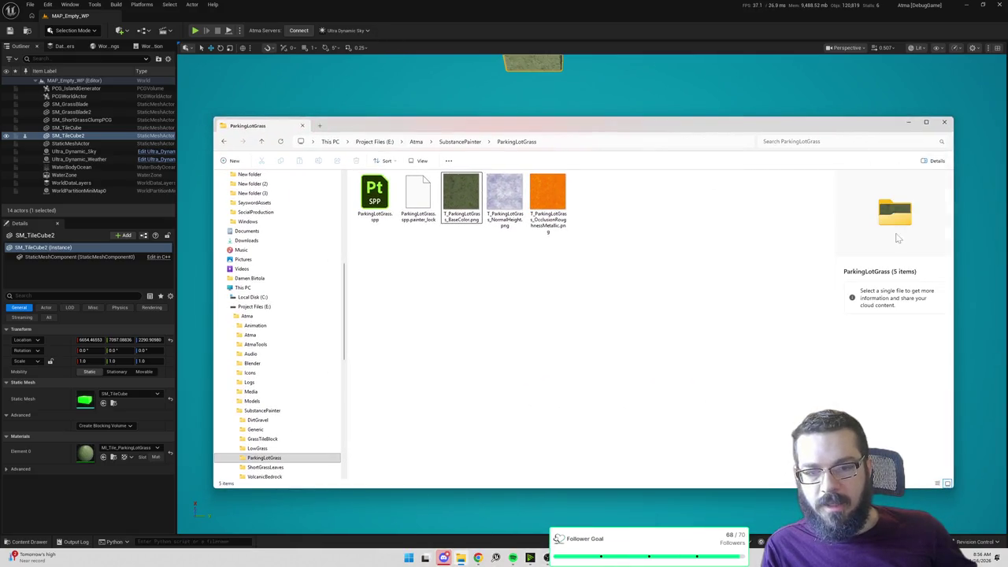
{"action": "left_click", "coordinate": [937, 162]}
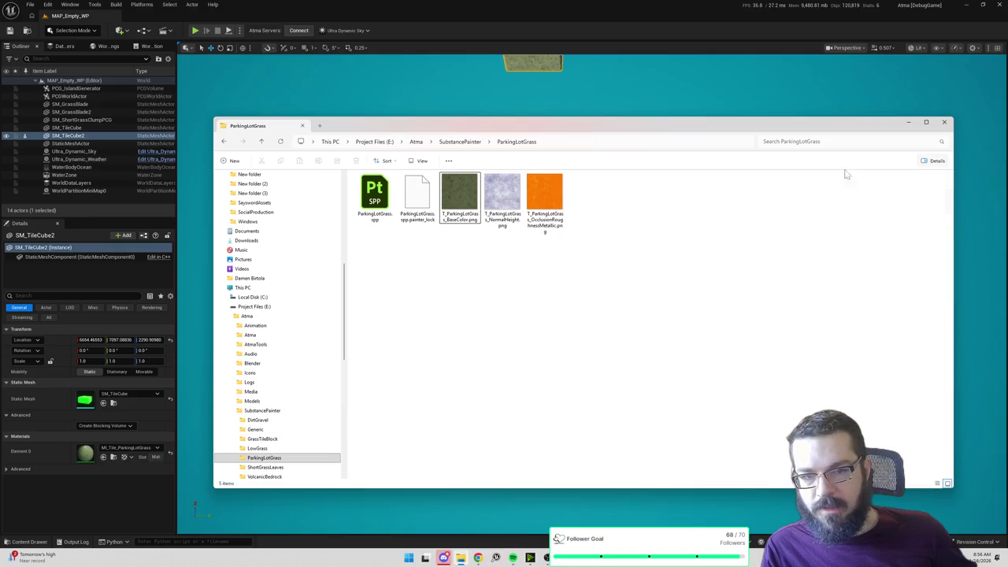
{"action": "left_click", "coordinate": [418, 161]}
{"action": "left_click", "coordinate": [418, 229]}
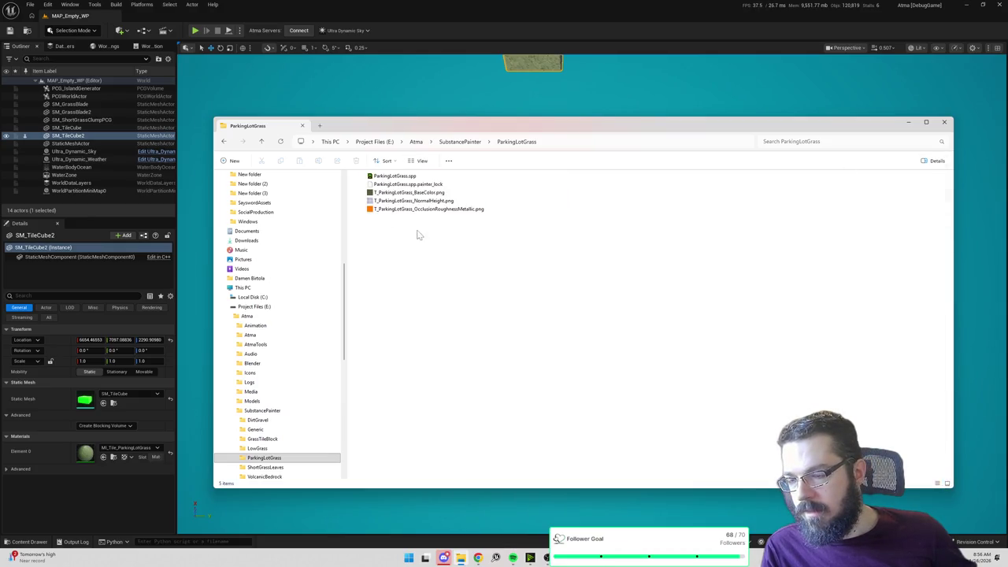
{"action": "left_click", "coordinate": [418, 162]}
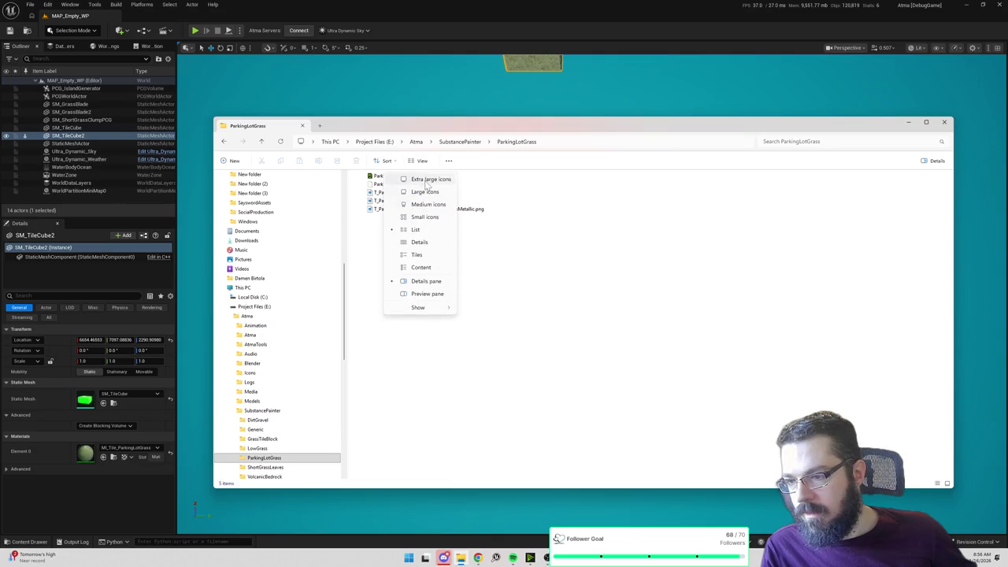
{"action": "left_click", "coordinate": [433, 200]}
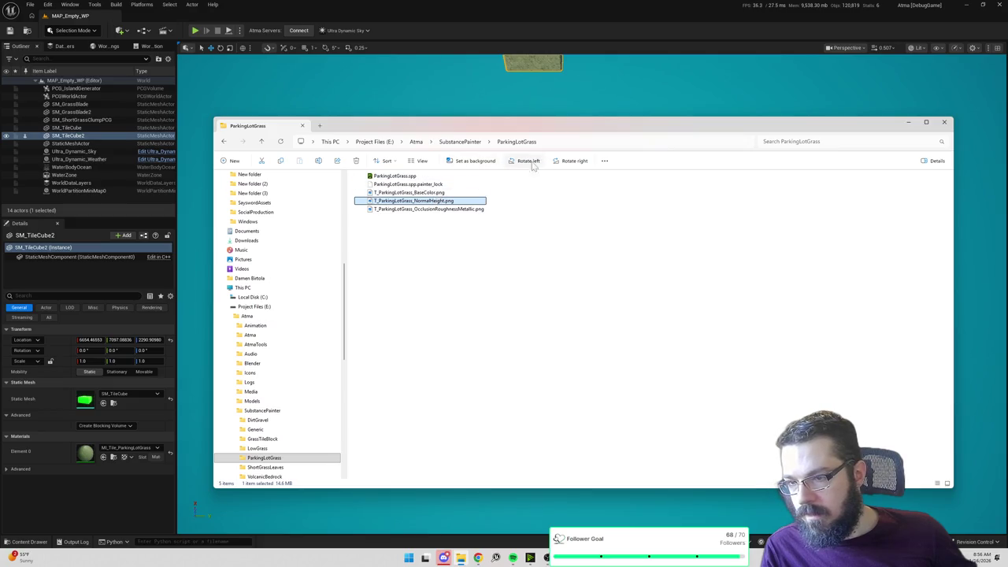
{"action": "left_click", "coordinate": [422, 163]}
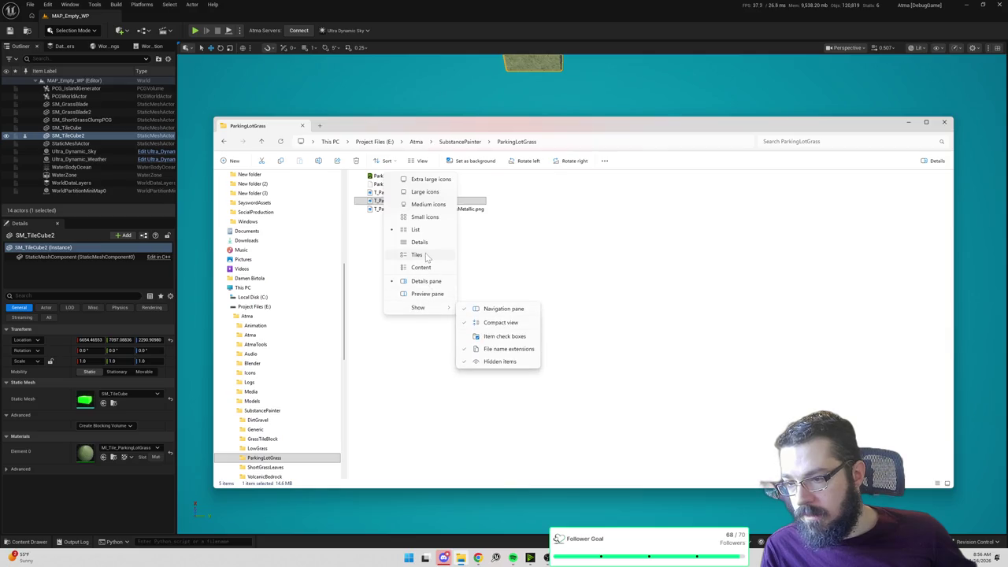
{"action": "left_click", "coordinate": [429, 255]}
{"action": "left_click", "coordinate": [417, 163]}
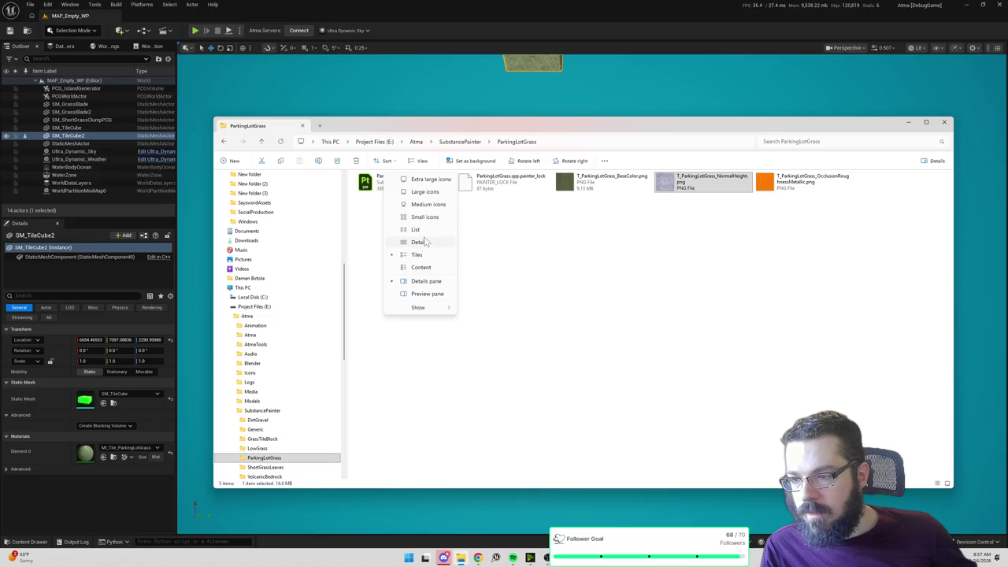
{"action": "left_click", "coordinate": [425, 231]}
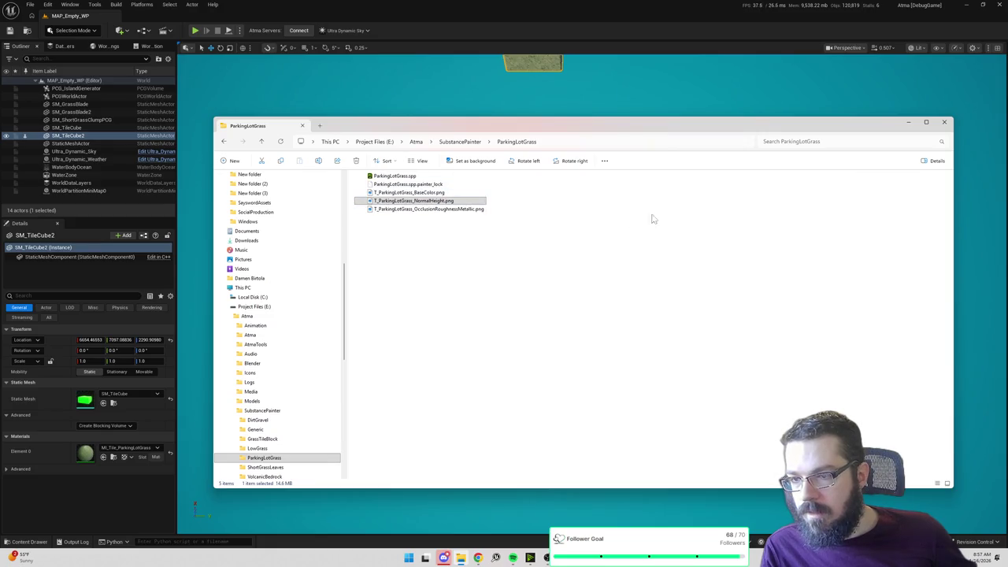
Step: Check the NormalHeight and BaseColor PNG details (2048 × 2048), then hide Explorer
{"action": "left_click", "coordinate": [605, 160]}
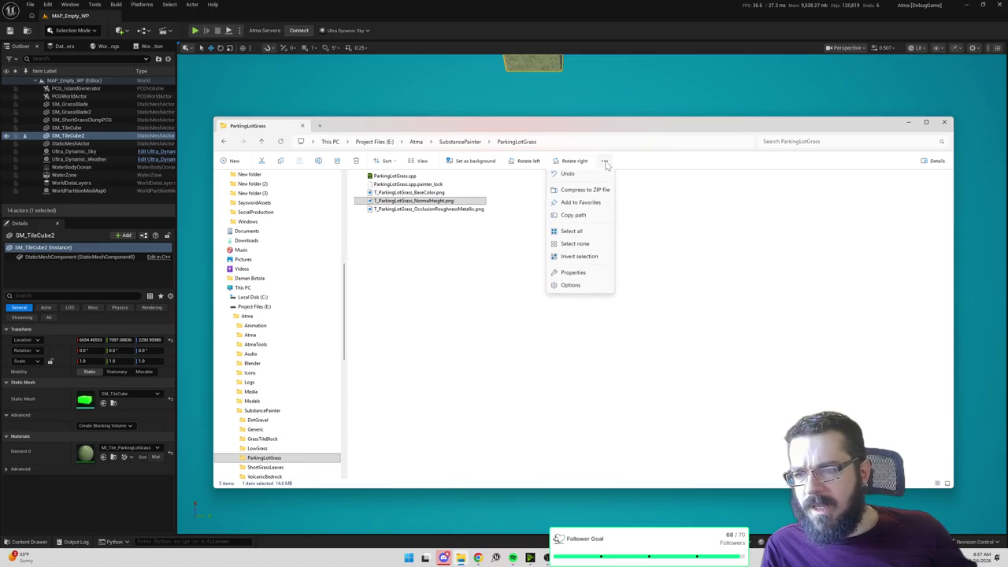
{"action": "left_click", "coordinate": [934, 163]}
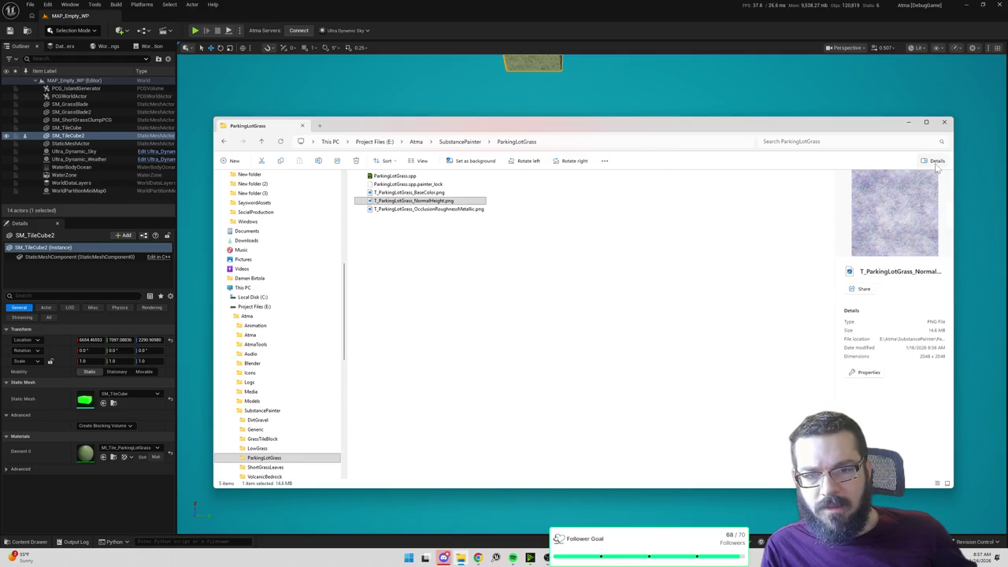
{"action": "left_click", "coordinate": [411, 194]}
{"action": "left_click", "coordinate": [411, 203]}
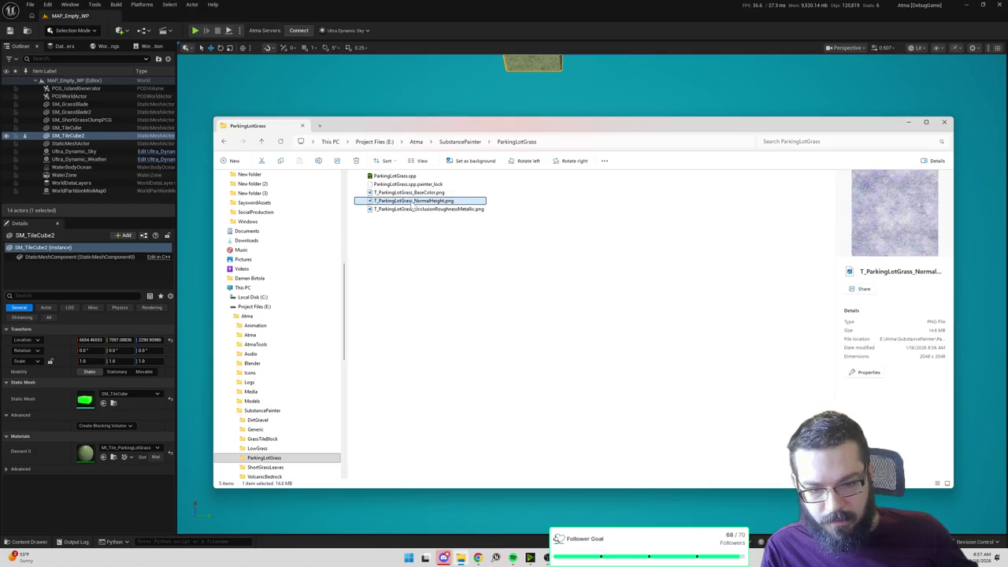
{"action": "left_click", "coordinate": [416, 193]}
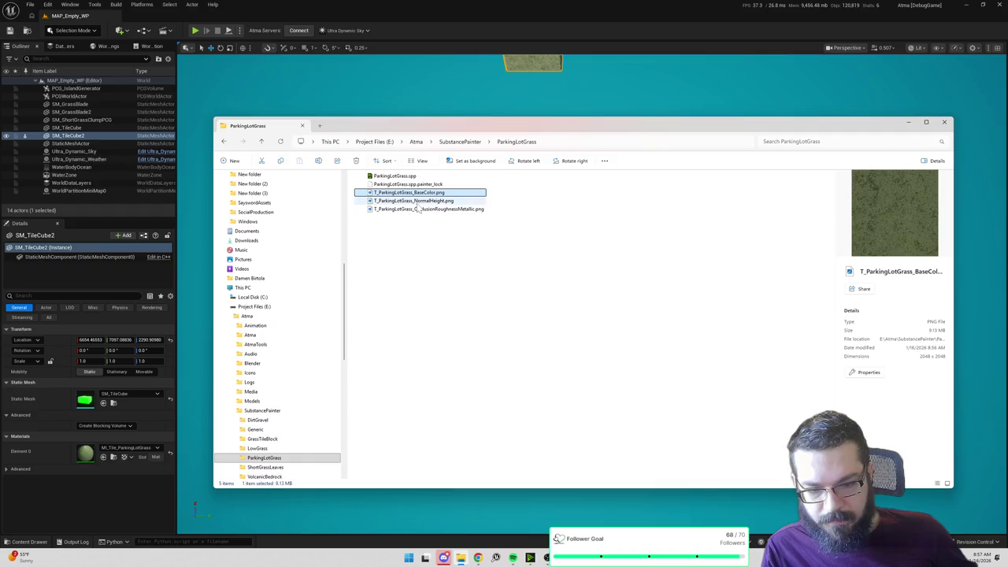
{"action": "left_click", "coordinate": [417, 201]}
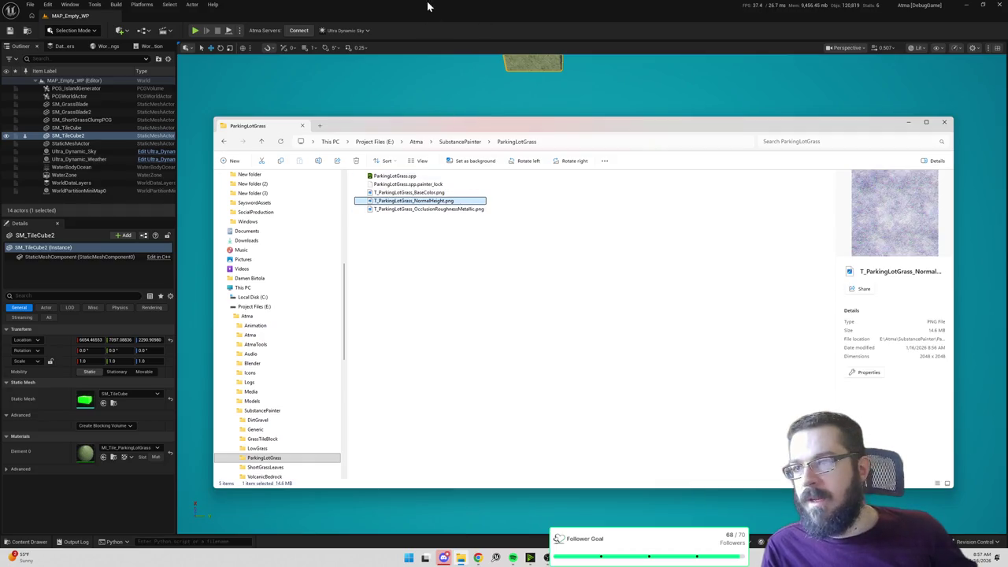
{"action": "key", "text": "alt+Tab"}
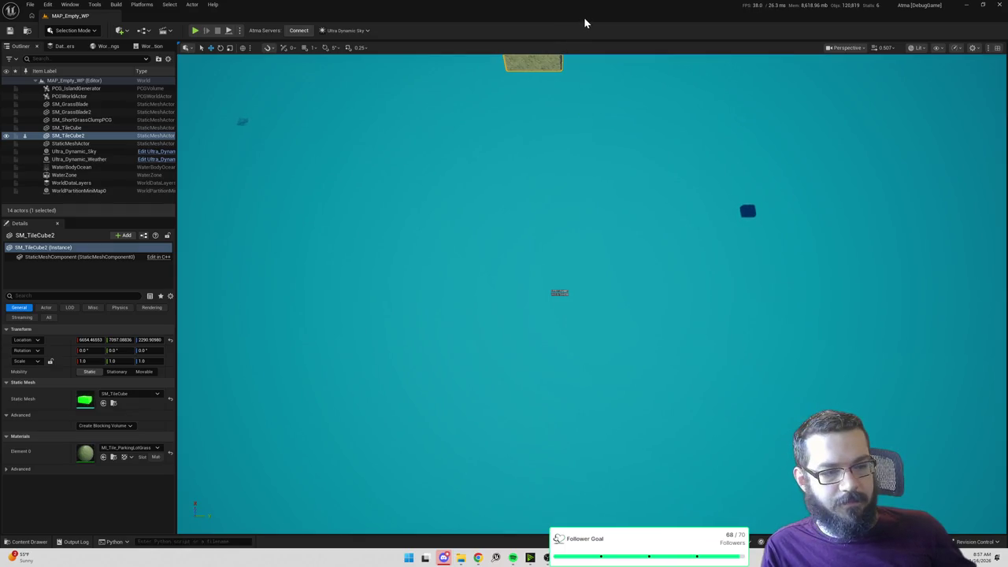
{"action": "key", "text": "ctrl+space"}
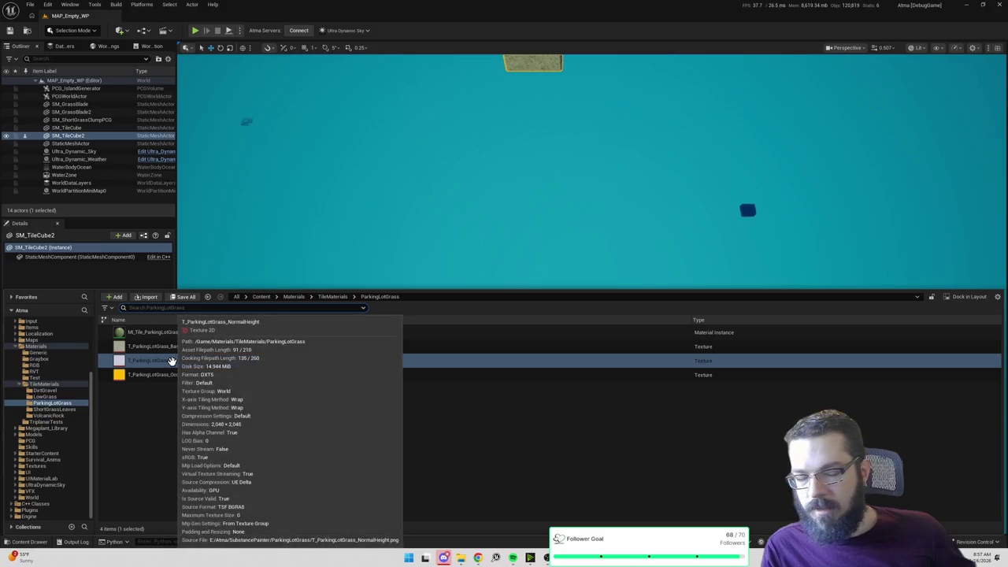
Step: Select the reimported T_ParkingLotGrass_NormalHeight texture in the content drawer, then close the drawer
{"action": "left_click", "coordinate": [461, 558]}
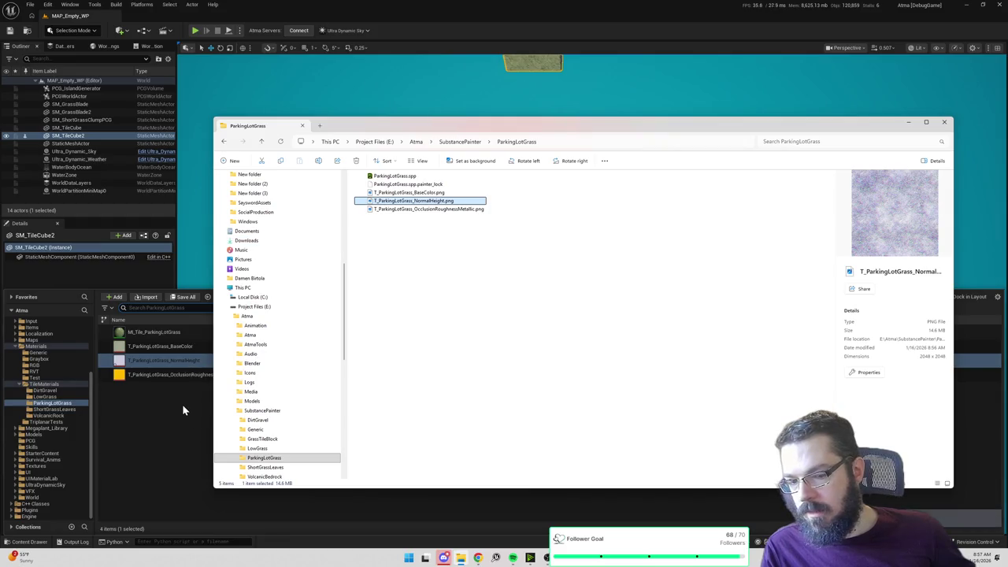
{"action": "left_click", "coordinate": [182, 406]}
{"action": "left_click", "coordinate": [197, 360]}
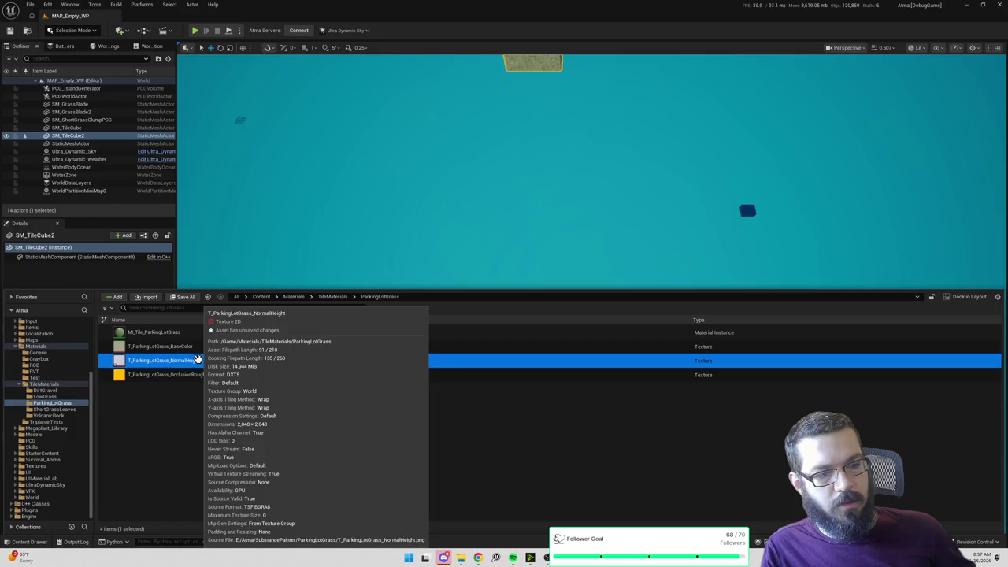
{"action": "left_click_drag", "start_coordinate": [163, 360], "coordinate": [559, 293]}
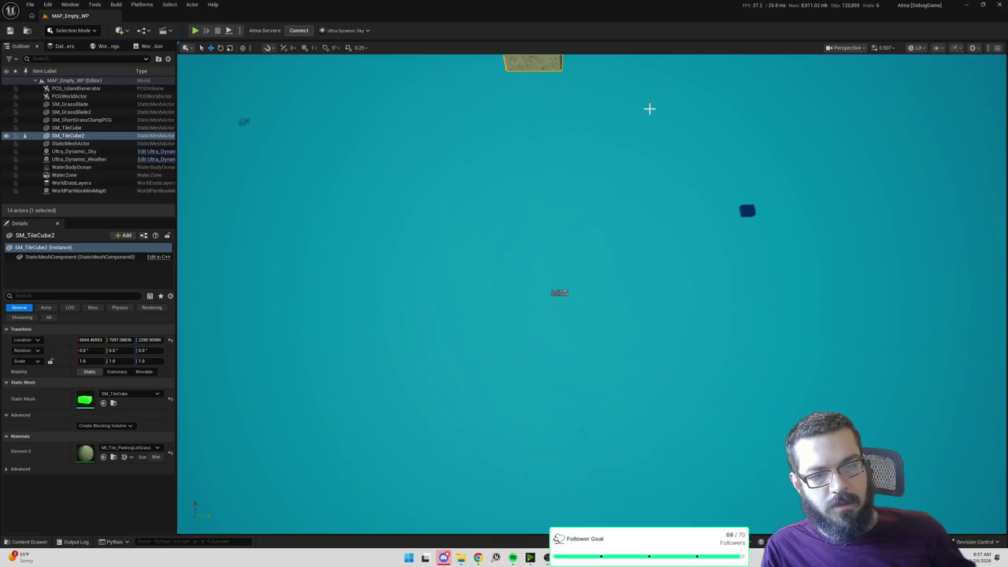
Step: Frame SM_TileCube2 and zoom in and out to inspect the re-exported grass texture
{"action": "key", "text": "f"}
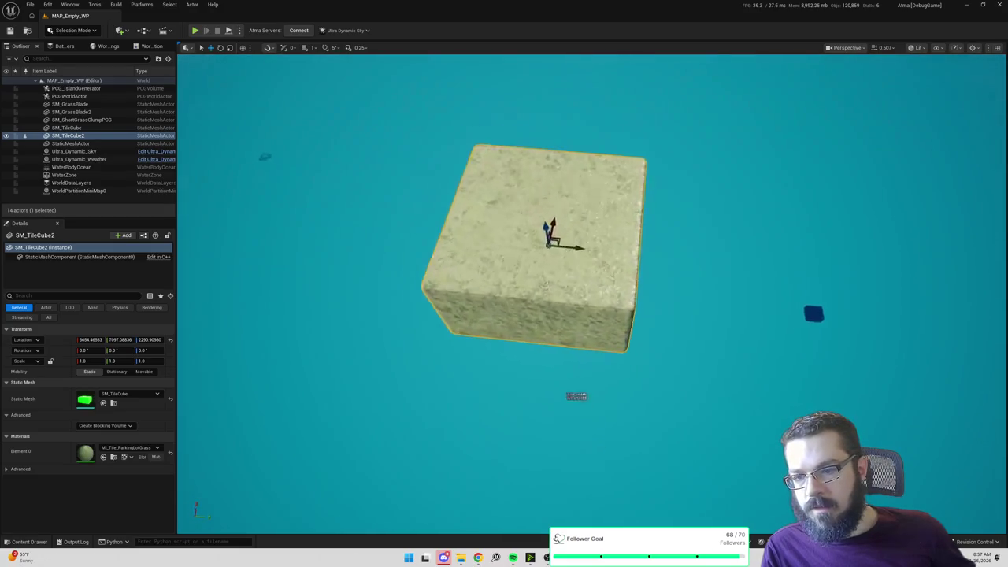
{"action": "scroll", "coordinate": [591, 291], "scroll_direction": "up", "scroll_amount": 10}
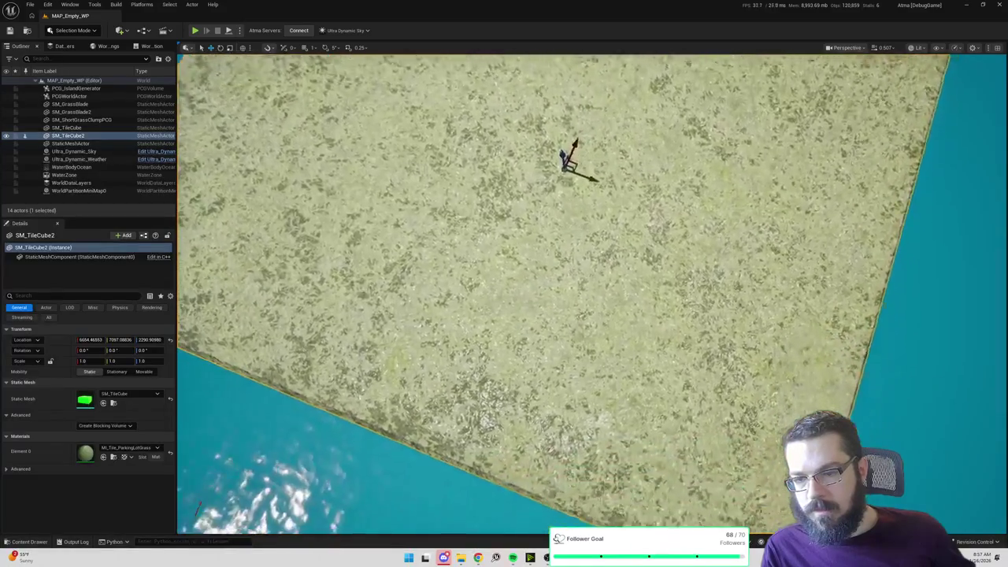
{"action": "scroll", "coordinate": [591, 291], "scroll_direction": "down", "scroll_amount": 10}
{"action": "scroll", "coordinate": [590, 291], "scroll_direction": "up", "scroll_amount": 3}
{"action": "scroll", "coordinate": [591, 291], "scroll_direction": "up", "scroll_amount": 5}
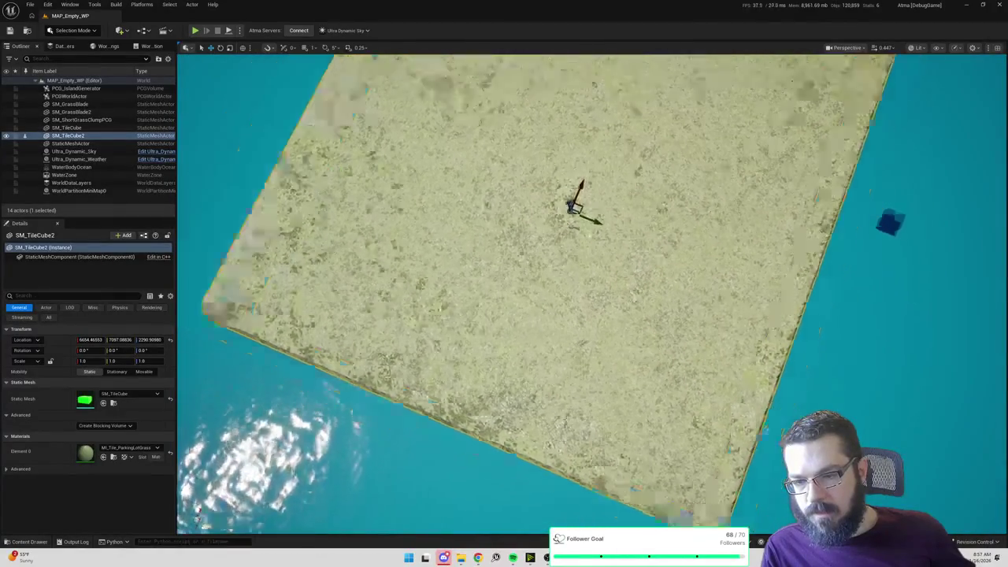
{"action": "scroll", "coordinate": [591, 292], "scroll_direction": "down", "scroll_amount": 5}
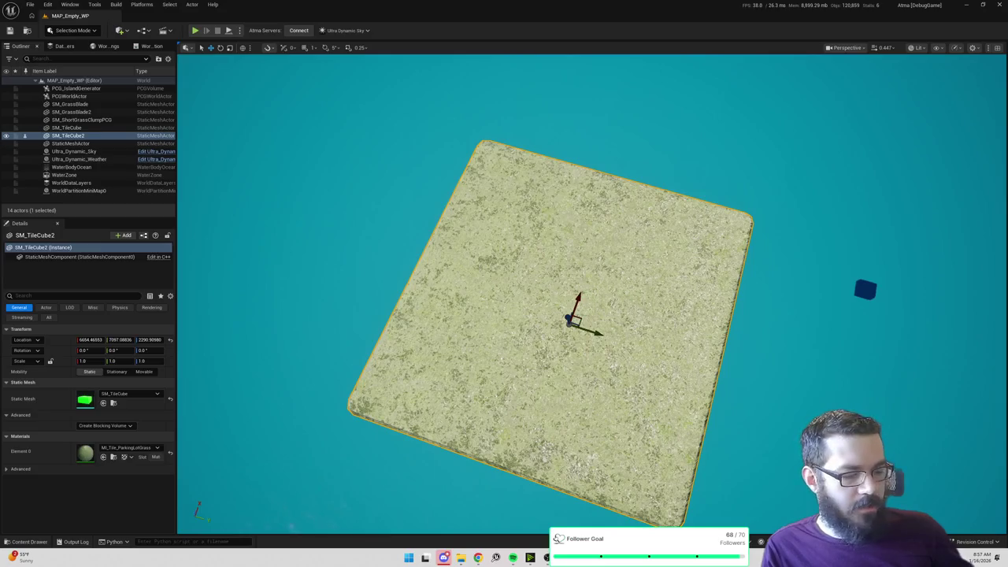
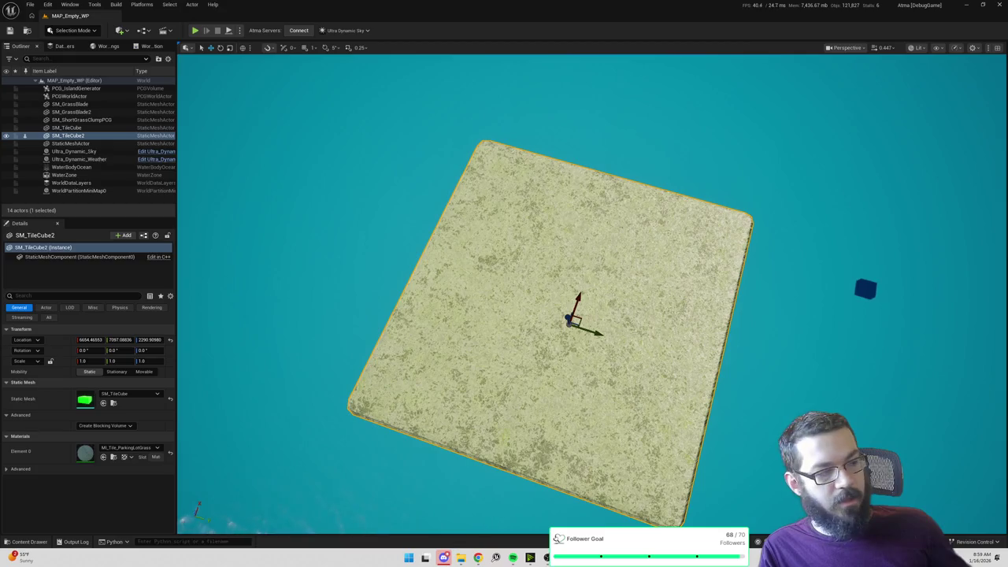
Step: Orbit around grass tile SM_TileCube2, duplicate it with Ctrl+D, and slide the copy aside
{"action": "scroll", "coordinate": [591, 291], "scroll_direction": "up", "scroll_amount": 5}
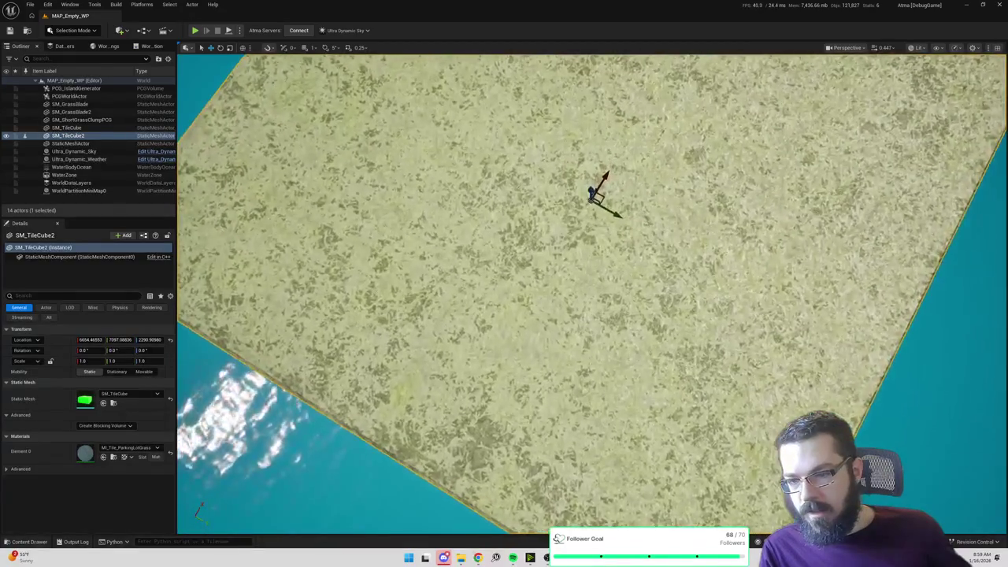
{"action": "scroll", "coordinate": [591, 291], "scroll_direction": "down", "scroll_amount": 3}
{"action": "scroll", "coordinate": [591, 292], "scroll_direction": "down", "scroll_amount": 2}
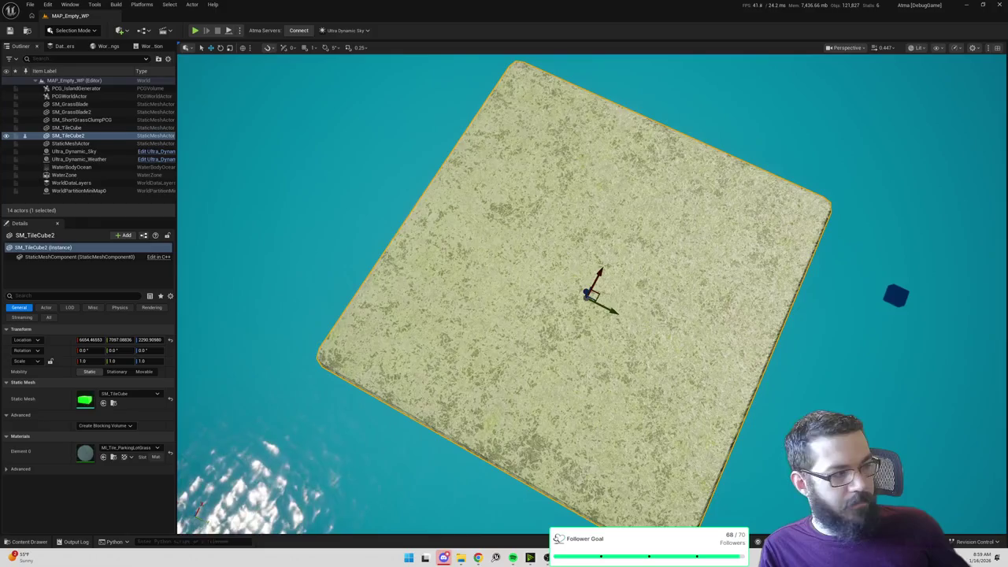
{"action": "scroll", "coordinate": [879, 221], "scroll_direction": "up", "scroll_amount": 3}
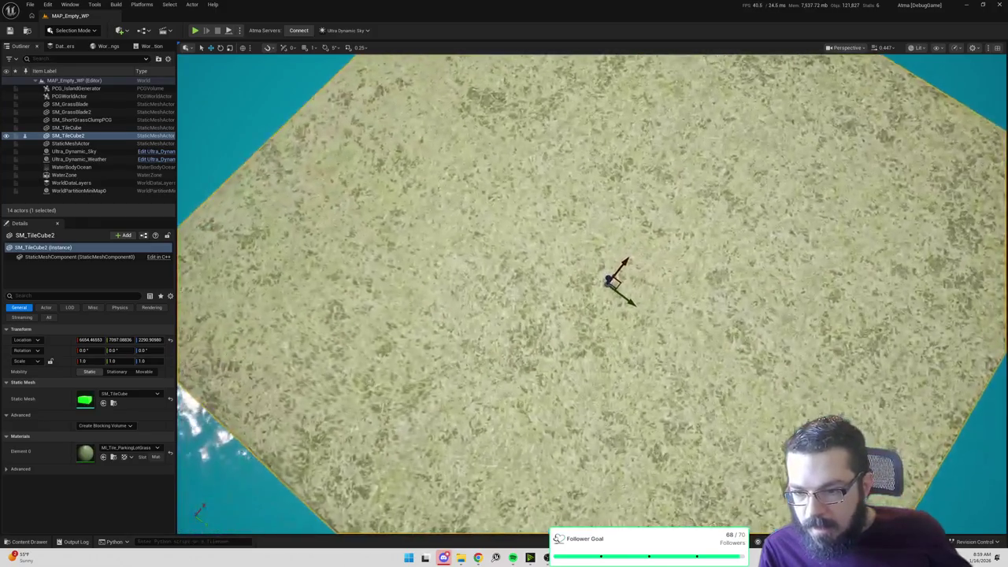
{"action": "scroll", "coordinate": [590, 292], "scroll_direction": "down", "scroll_amount": 5}
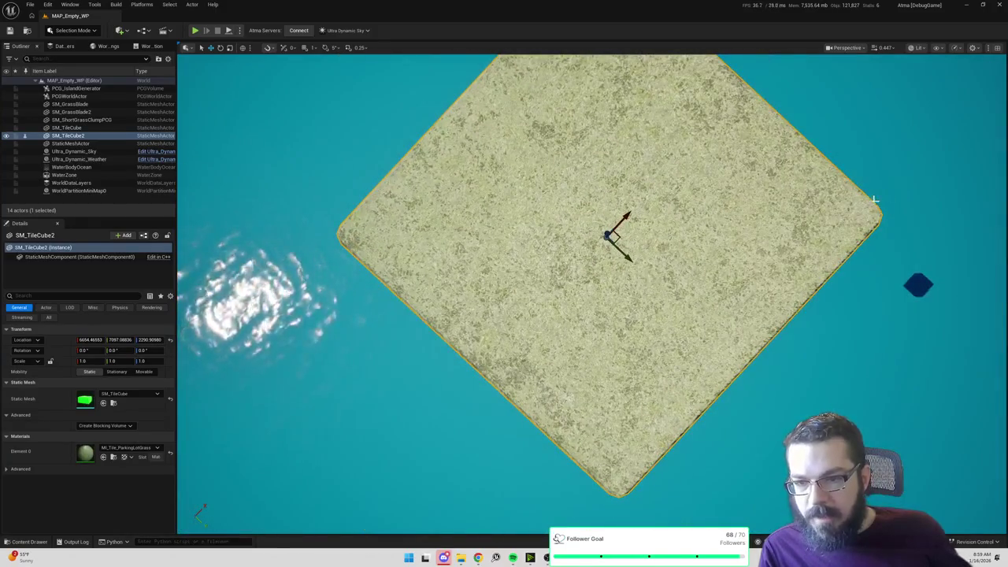
{"action": "left_click_drag", "start_coordinate": [591, 291], "coordinate": [552, 299]}
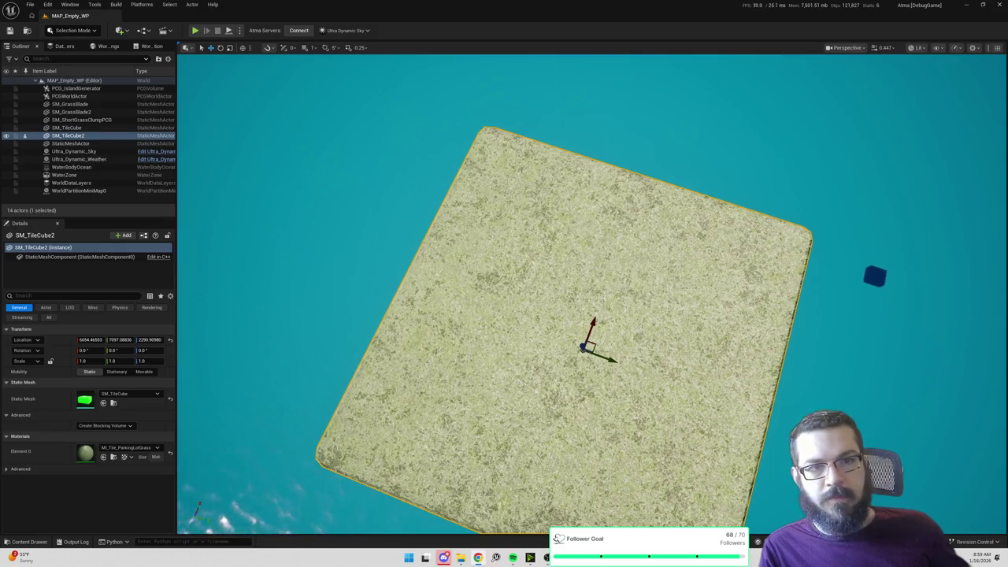
{"action": "mouse_move", "coordinate": [826, 170]}
{"action": "left_mouse_down"}
{"action": "mouse_move", "coordinate": [803, 189]}
{"action": "mouse_move", "coordinate": [826, 170]}
{"action": "left_mouse_up"}
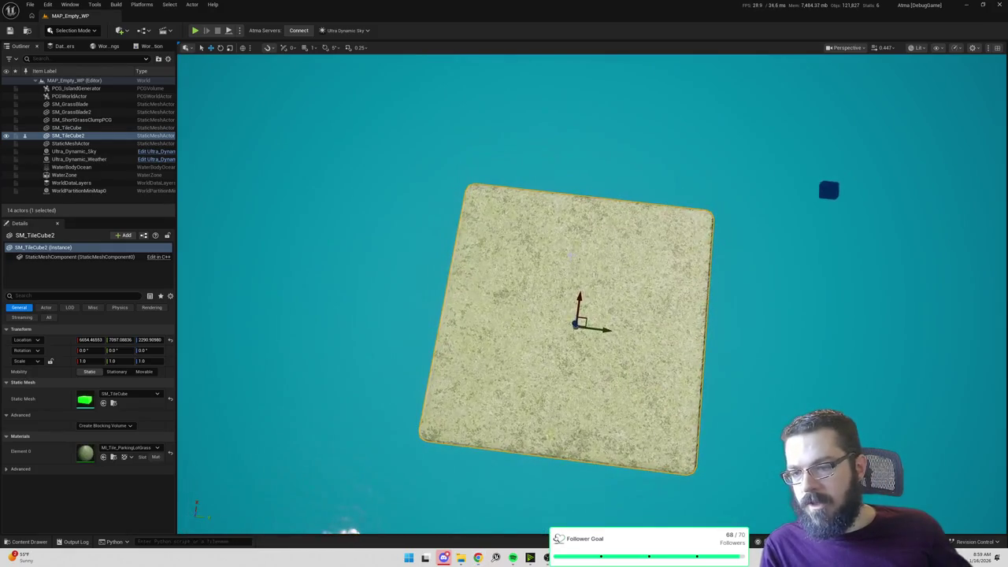
{"action": "key", "text": "ctrl+d"}
{"action": "left_click_drag", "start_coordinate": [605, 330], "coordinate": [882, 350]}
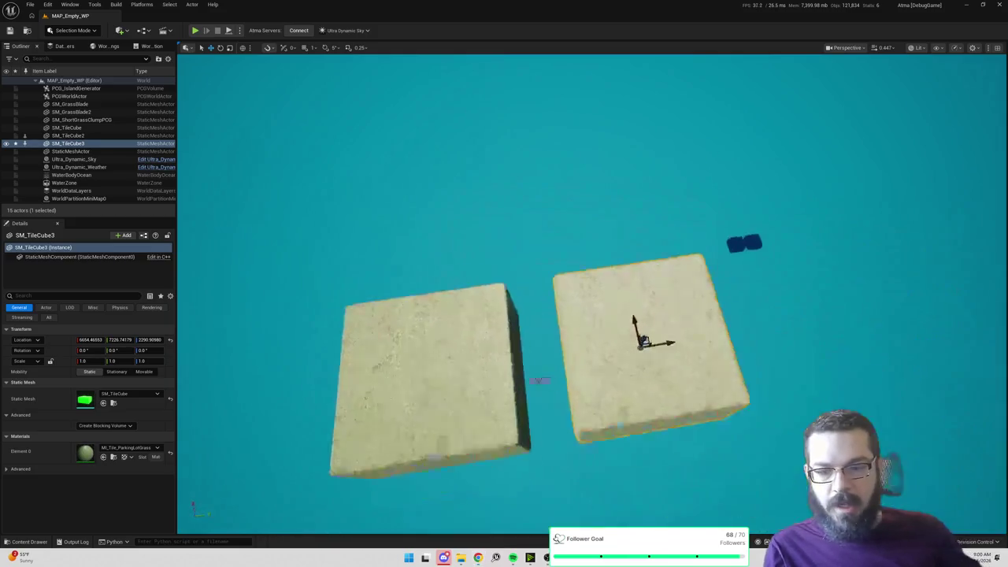
Step: Check SM_TileCube3's position beside SM_TileCube2 and open its Element 0 material slot
{"action": "scroll", "coordinate": [598, 315], "scroll_direction": "up", "scroll_amount": 5}
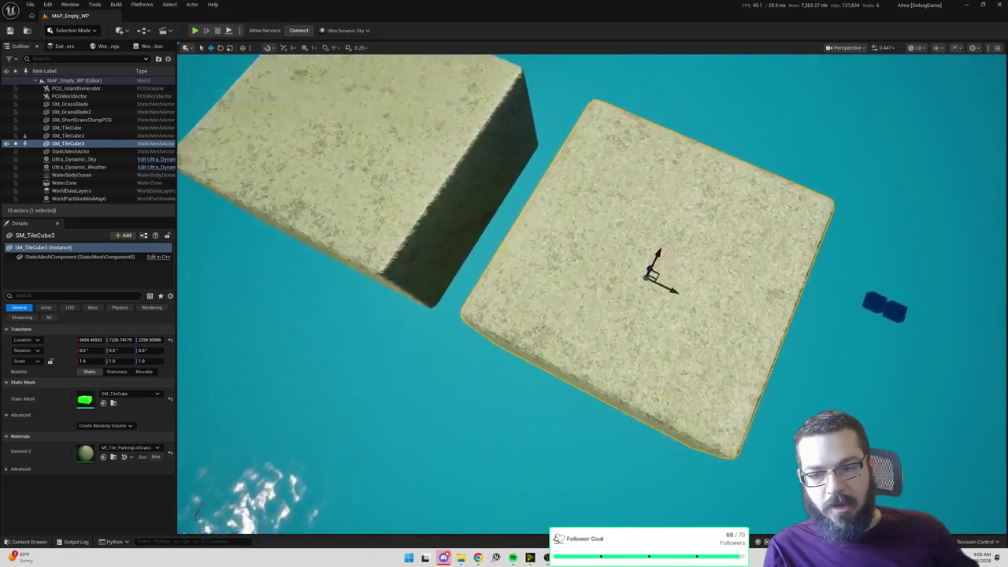
{"action": "scroll", "coordinate": [693, 145], "scroll_direction": "down", "scroll_amount": 3}
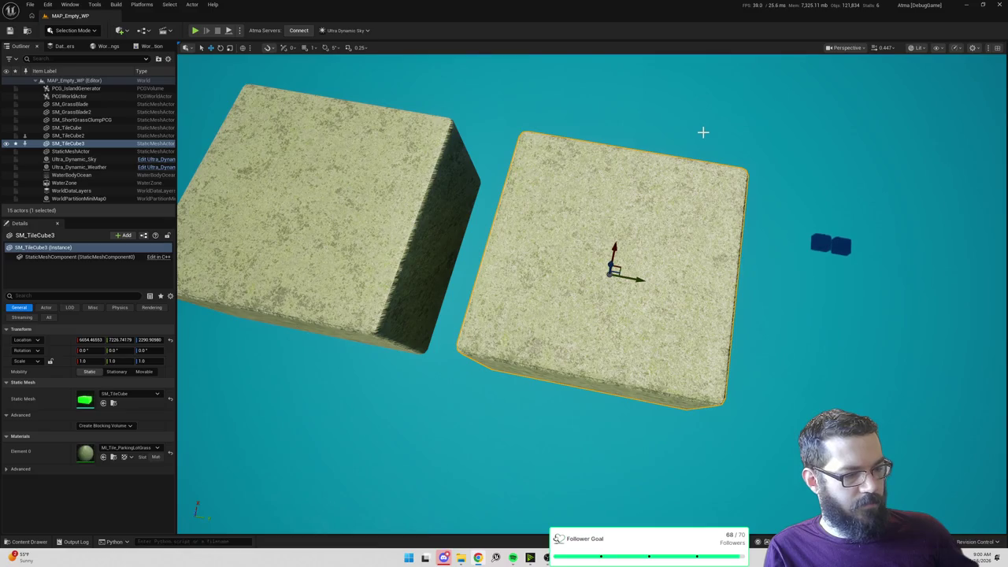
{"action": "left_click", "coordinate": [129, 449]}
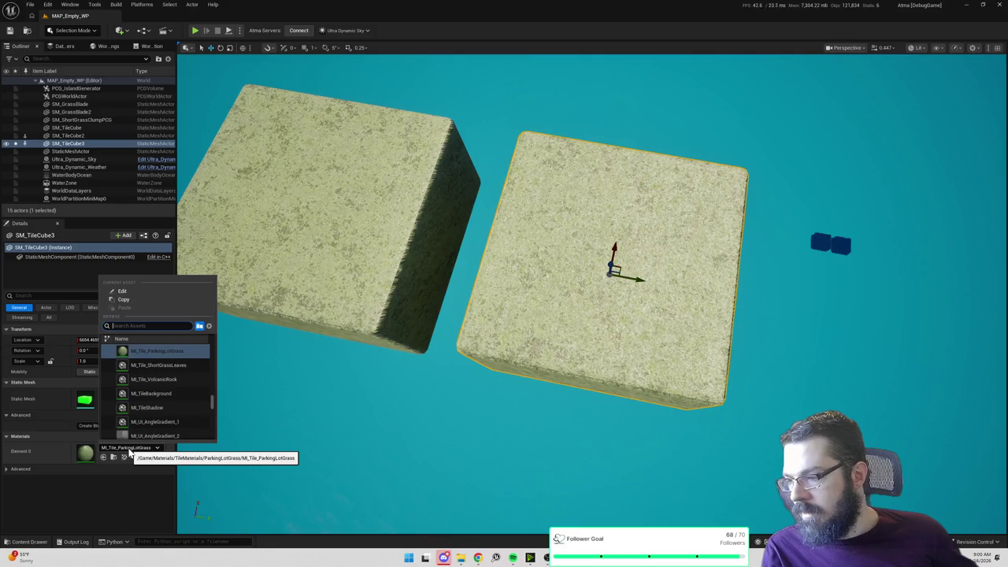
Step: Assign MI_Tile_ShortGrassLeaves to SM_TileCube3's Element 0 and frame the cube
{"action": "type", "text": "MI_Tile"}
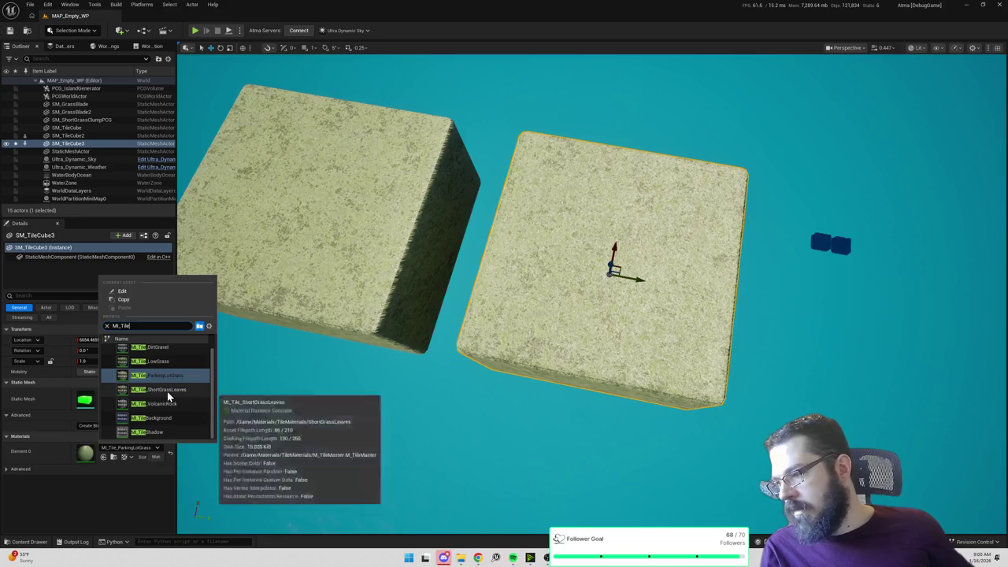
{"action": "left_click", "coordinate": [165, 391]}
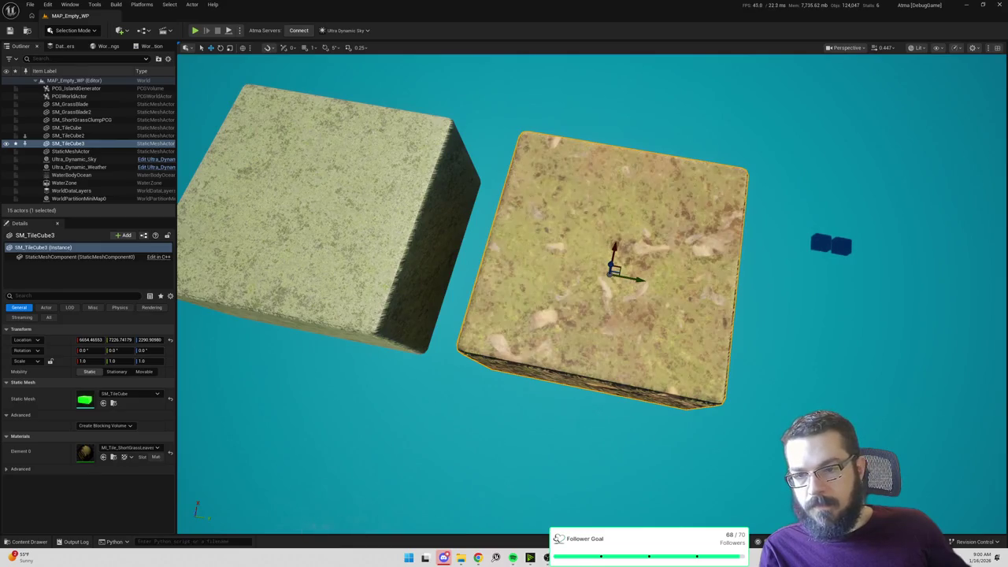
{"action": "scroll", "coordinate": [591, 292], "scroll_direction": "up", "scroll_amount": 8}
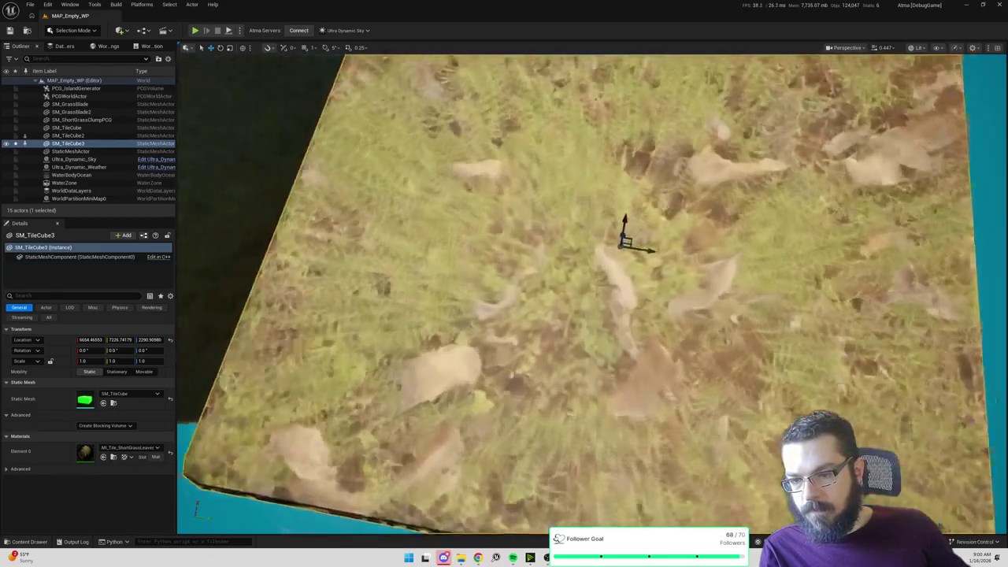
{"action": "key", "text": "f"}
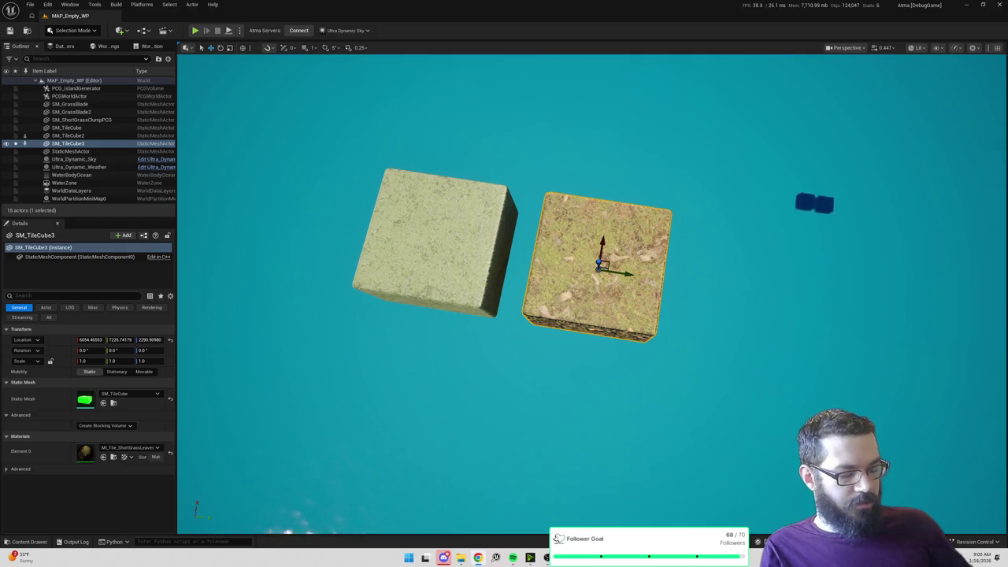
{"action": "key", "text": "alt+Tab"}
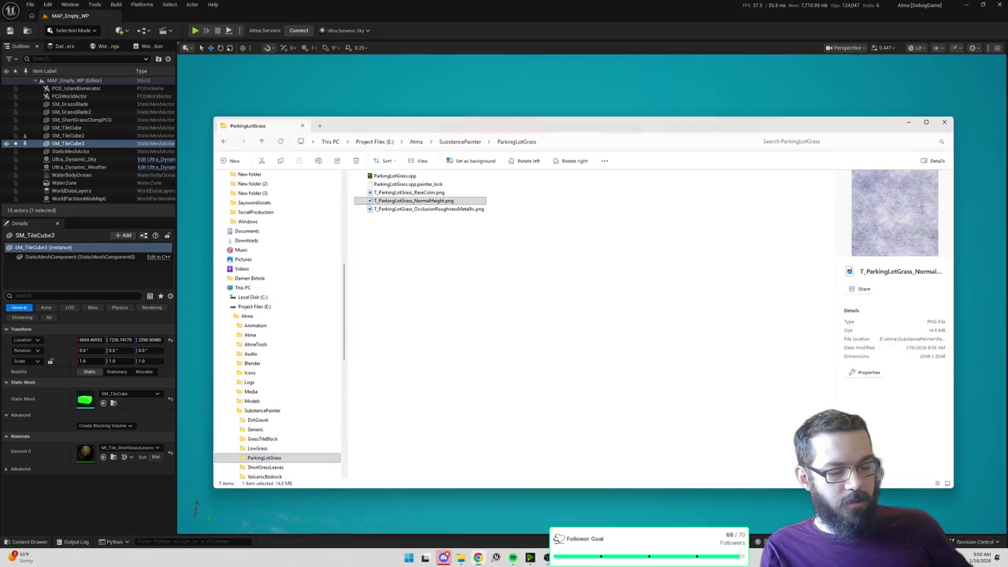
Step: Go to the Atma project folder and launch a command prompt there with cmd
{"action": "left_click", "coordinate": [417, 142]}
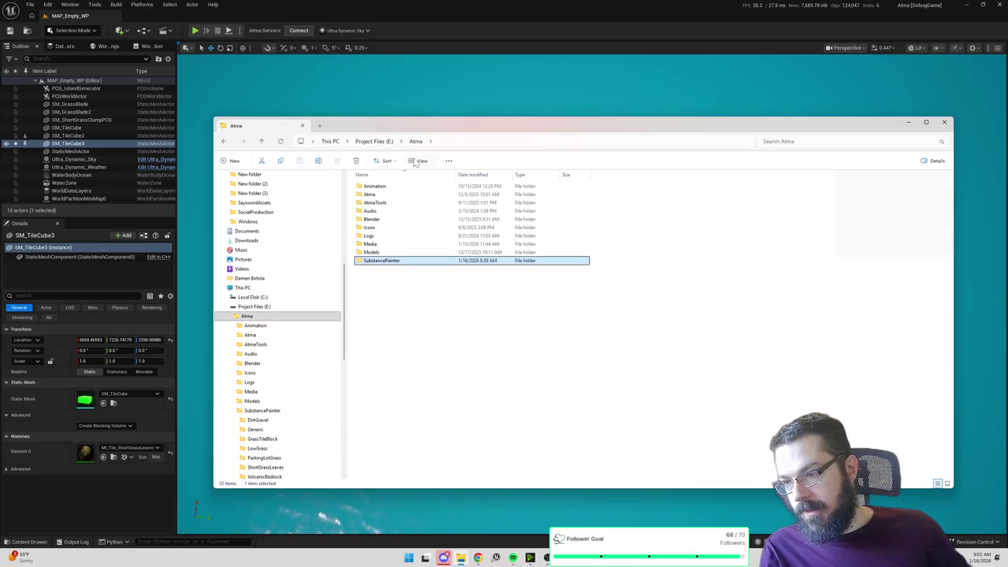
{"action": "double_click", "coordinate": [386, 195]}
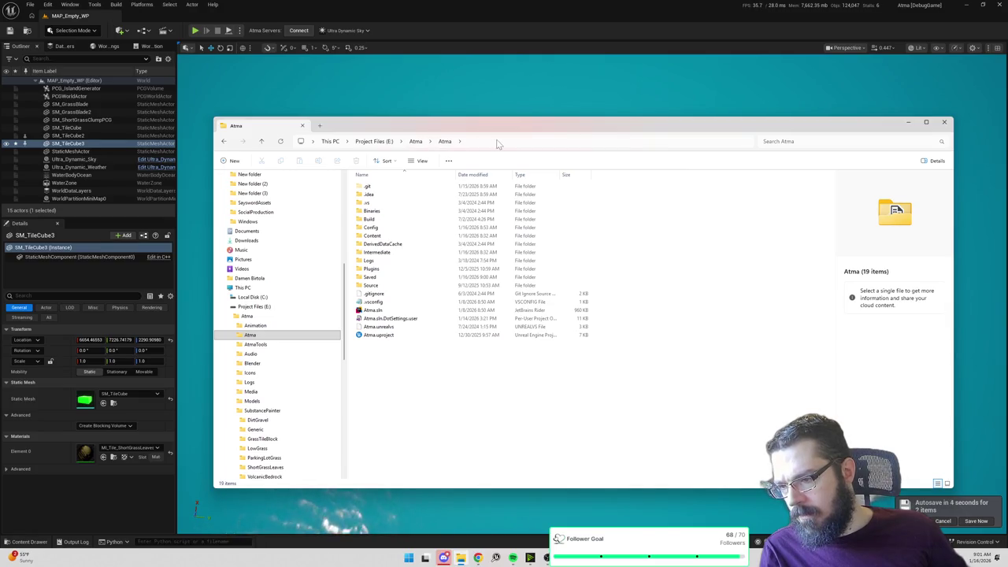
{"action": "left_click", "coordinate": [498, 144]}
{"action": "type", "text": "cmd"}
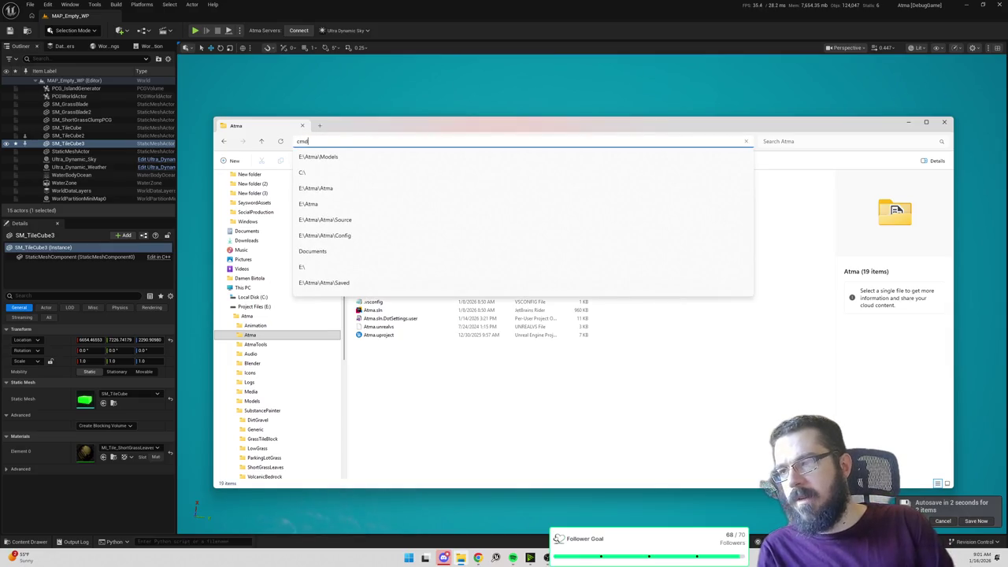
{"action": "key", "text": "Return"}
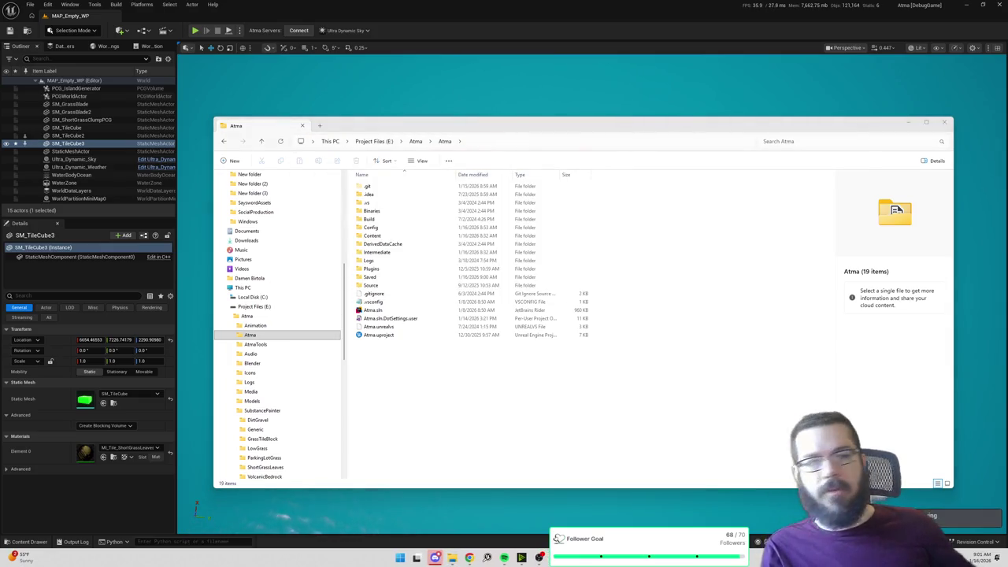
Step: Inspect the Atma.uproject file's options, then close File Explorer
{"action": "left_click", "coordinate": [382, 335]}
{"action": "right_click", "coordinate": [385, 336]}
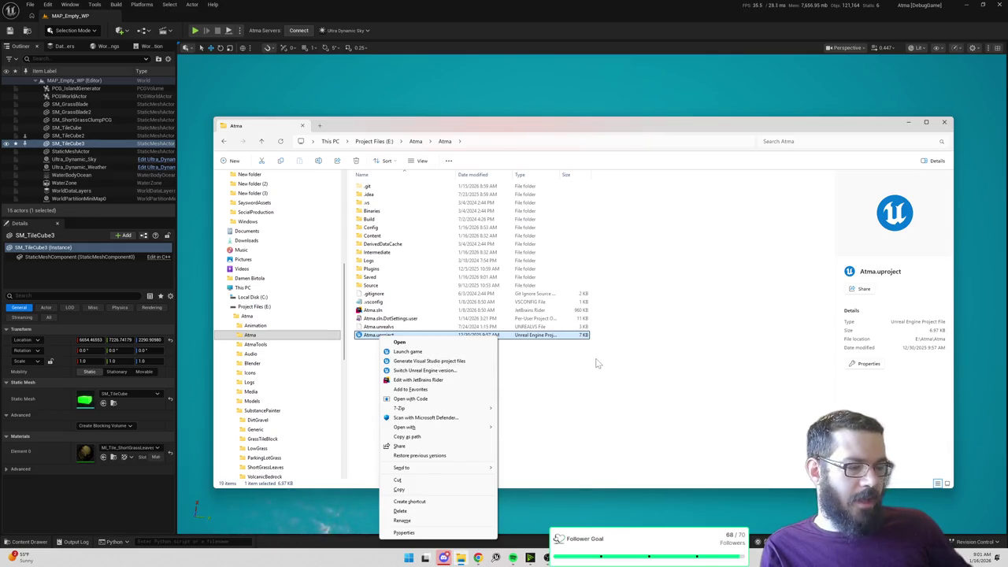
{"action": "left_click", "coordinate": [619, 403]}
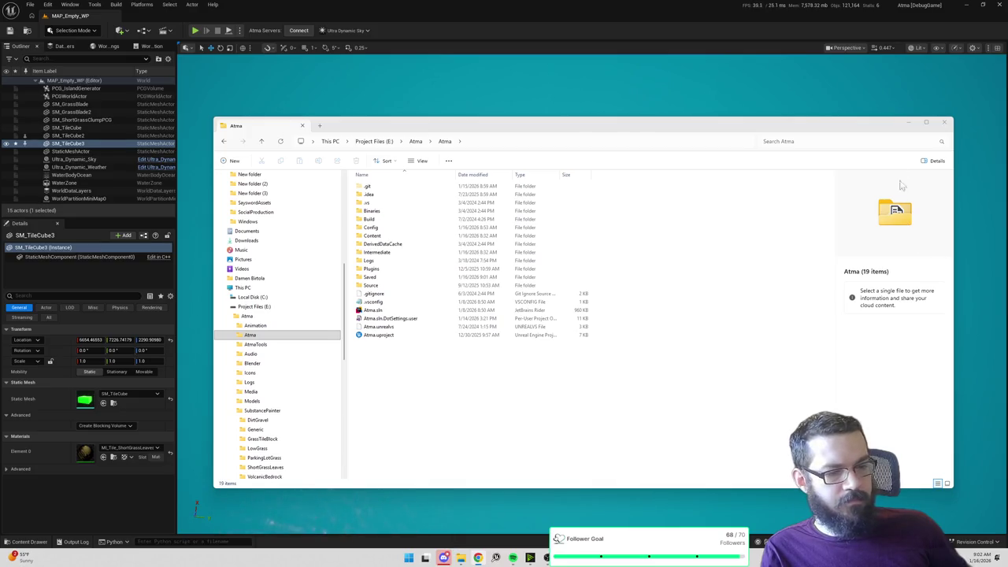
{"action": "left_click", "coordinate": [945, 122]}
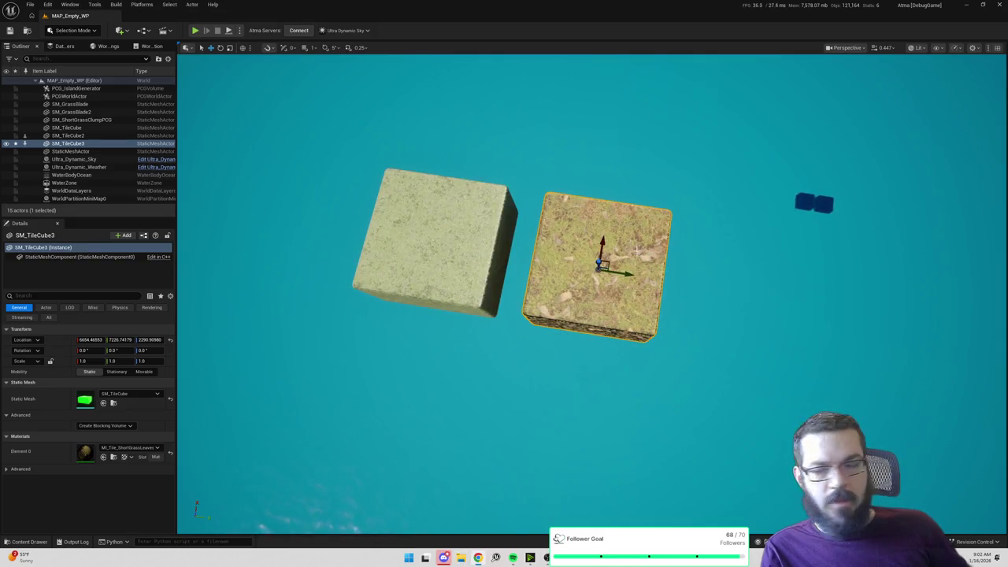
Step: Nudge SM_TileCube3 and SM_TileCube2 slightly along X into line, then reselect SM_TileCube3
{"action": "scroll", "coordinate": [591, 292], "scroll_direction": "up", "scroll_amount": 3}
{"action": "left_click_drag", "start_coordinate": [591, 292], "coordinate": [597, 311]}
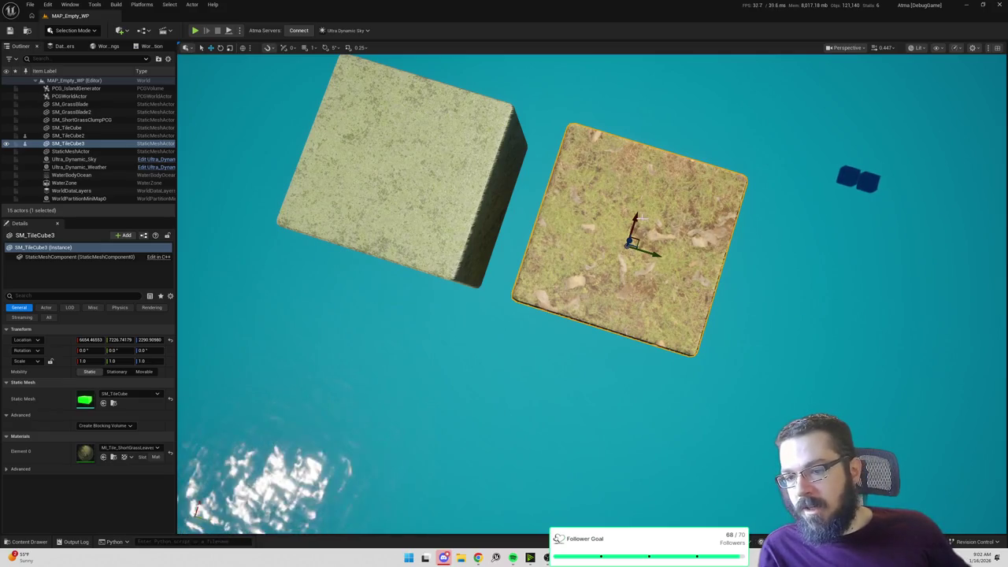
{"action": "mouse_move", "coordinate": [633, 217]}
{"action": "left_mouse_down"}
{"action": "mouse_move", "coordinate": [618, 264]}
{"action": "mouse_move", "coordinate": [634, 221]}
{"action": "left_mouse_up"}
{"action": "left_click", "coordinate": [418, 167]}
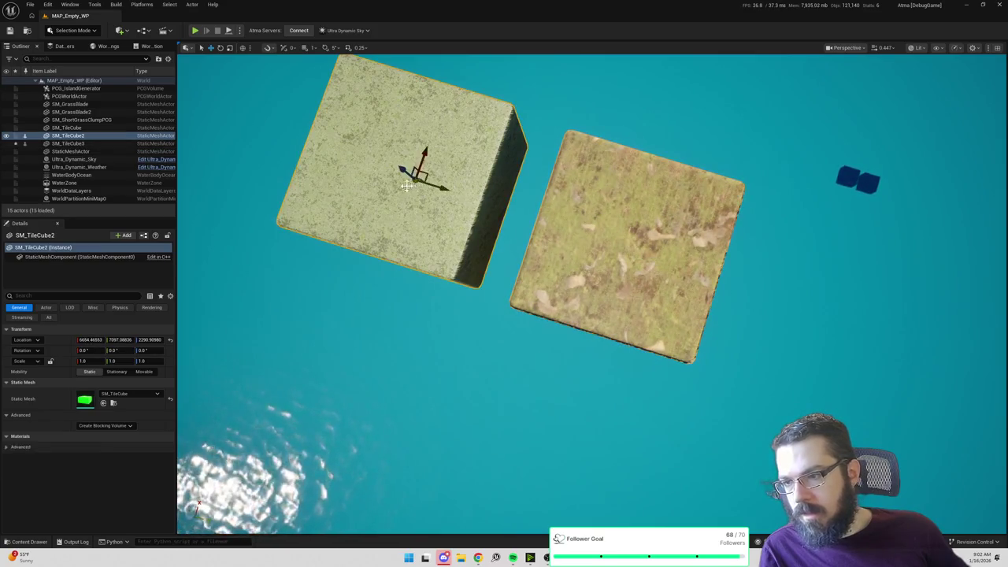
{"action": "mouse_move", "coordinate": [418, 159]}
{"action": "left_mouse_down"}
{"action": "mouse_move", "coordinate": [408, 189]}
{"action": "mouse_move", "coordinate": [421, 162]}
{"action": "left_mouse_up"}
{"action": "scroll", "coordinate": [591, 236], "scroll_direction": "down", "scroll_amount": 5}
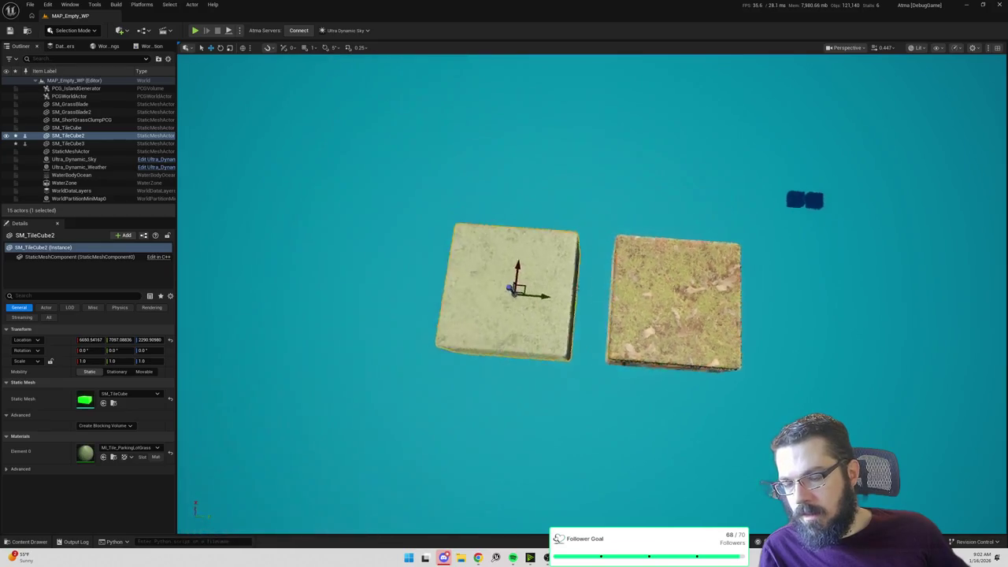
{"action": "scroll", "coordinate": [590, 236], "scroll_direction": "up", "scroll_amount": 8}
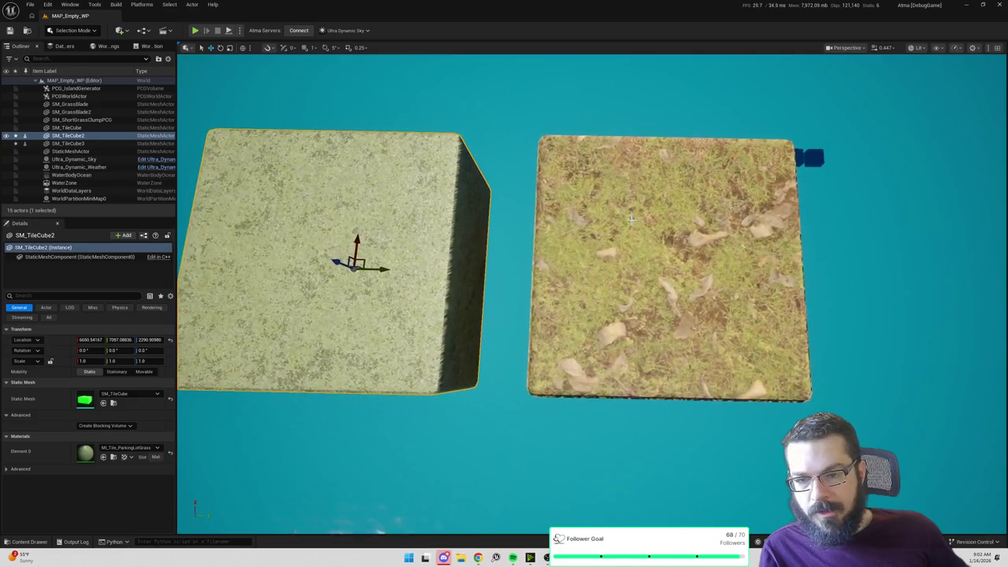
{"action": "left_click", "coordinate": [675, 224]}
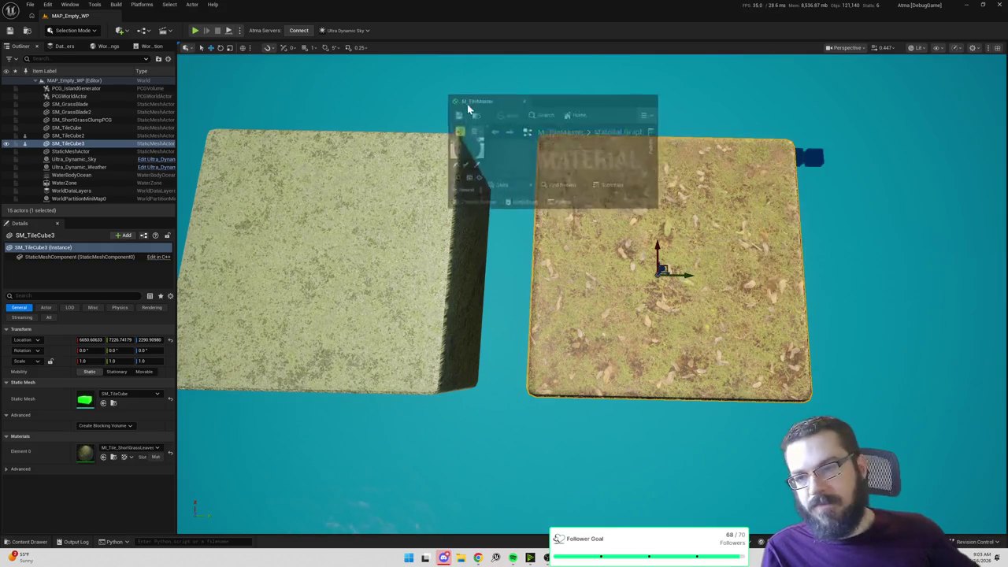
Step: Maximize the M_TileMaster editor and move the Multiply and Tiling Scalar nodes lower
{"action": "double_click", "coordinate": [599, 104]}
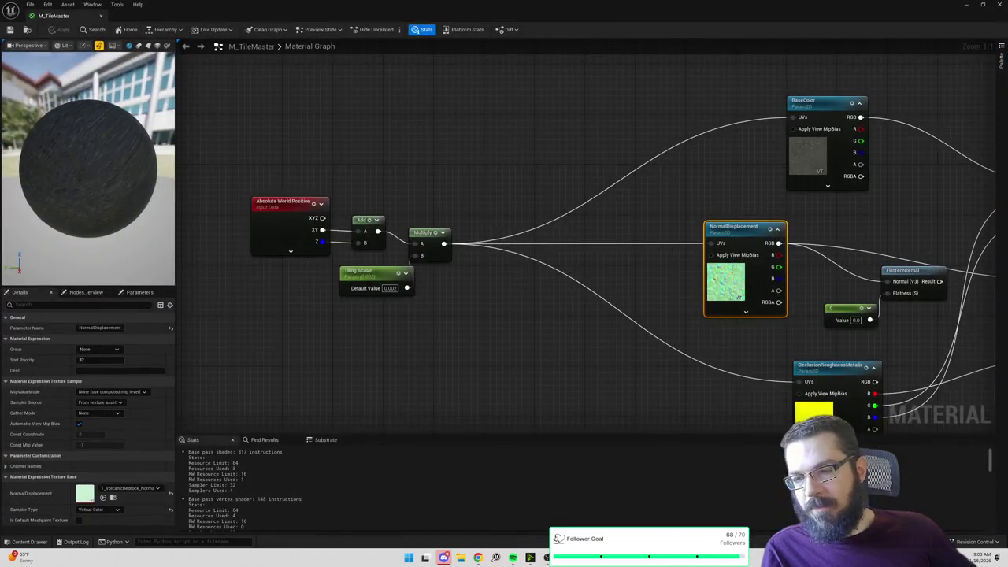
{"action": "left_click_drag", "start_coordinate": [489, 153], "coordinate": [692, 149]}
{"action": "left_click_drag", "start_coordinate": [701, 187], "coordinate": [634, 161]}
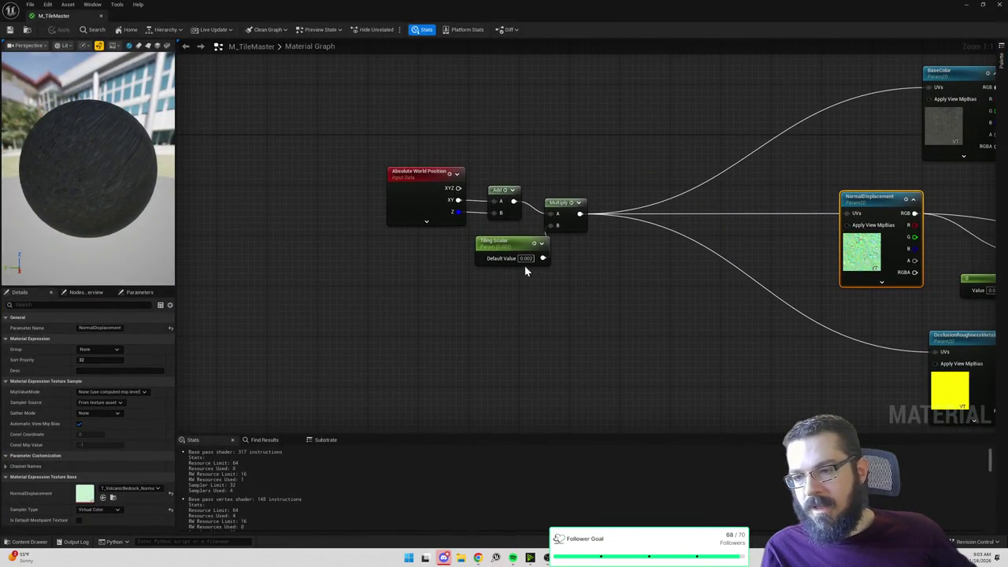
{"action": "left_click", "coordinate": [435, 188]}
{"action": "left_click_drag", "start_coordinate": [488, 160], "coordinate": [468, 162]}
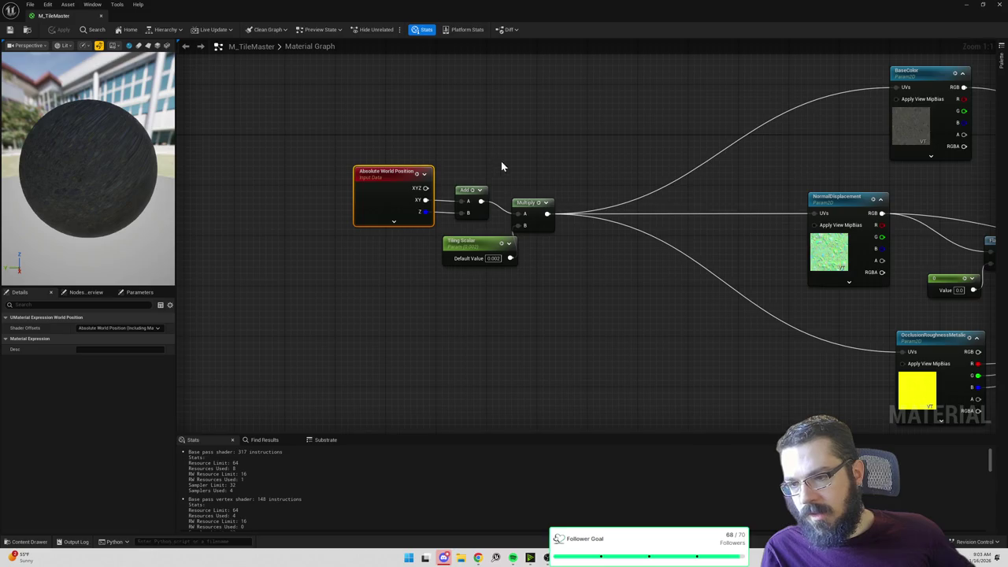
{"action": "mouse_move", "coordinate": [509, 163]}
{"action": "left_mouse_down"}
{"action": "mouse_move", "coordinate": [623, 292]}
{"action": "mouse_move", "coordinate": [630, 287]}
{"action": "left_mouse_up"}
{"action": "left_click_drag", "start_coordinate": [682, 248], "coordinate": [590, 250]}
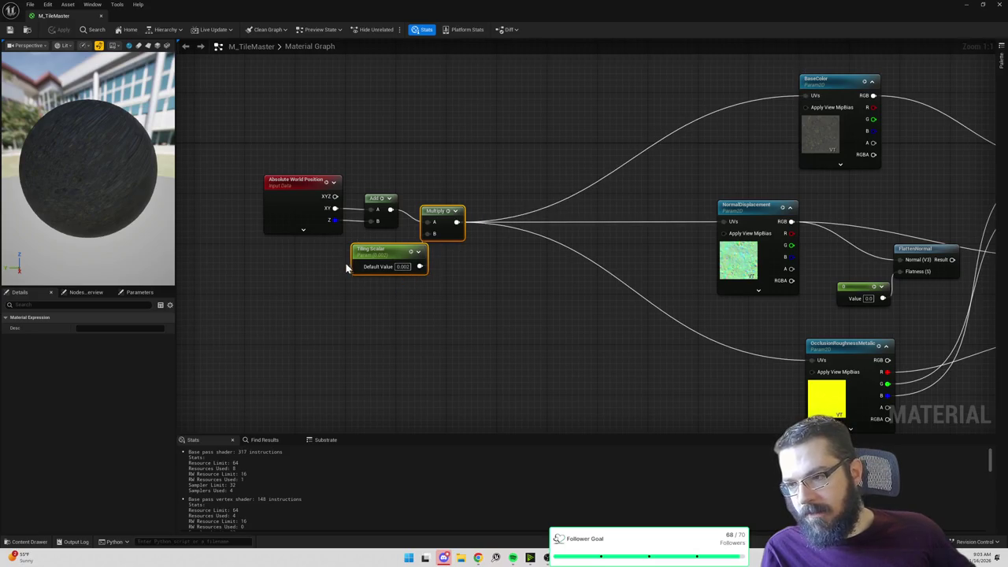
{"action": "left_click_drag", "start_coordinate": [420, 183], "coordinate": [489, 291]}
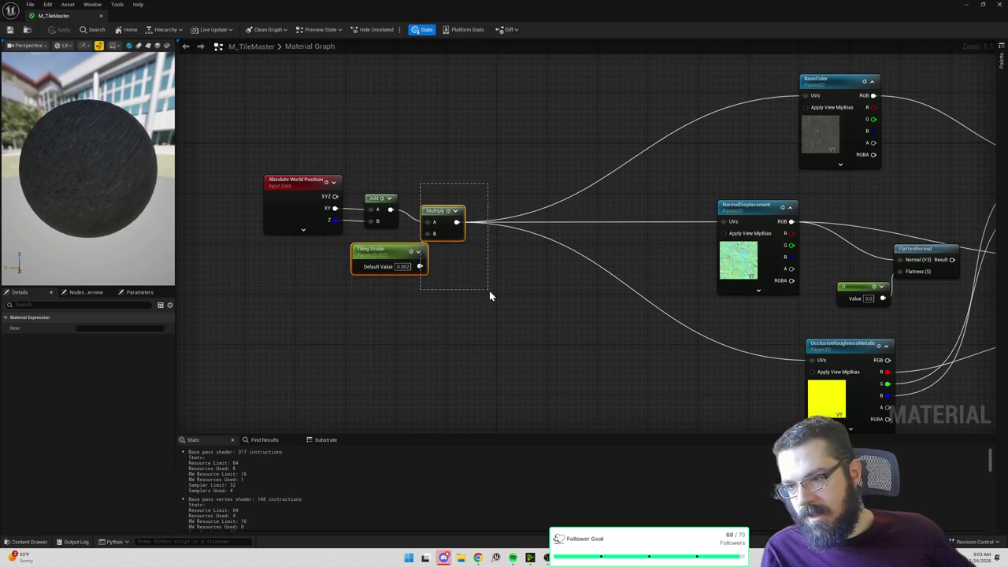
{"action": "left_click_drag", "start_coordinate": [443, 221], "coordinate": [480, 246]}
{"action": "left_click", "coordinate": [429, 236]}
Step: Add a Modulo node fed by the Add output and shift Multiply further down
{"action": "left_click_drag", "start_coordinate": [389, 209], "coordinate": [500, 189]}
{"action": "type", "text": "mod"}
{"action": "key", "text": "Return"}
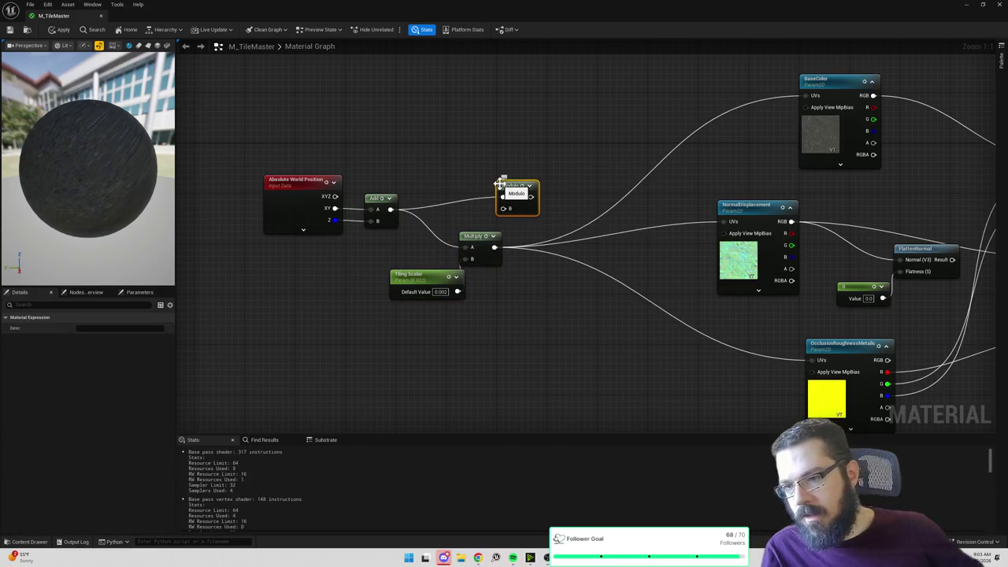
{"action": "left_click", "coordinate": [482, 249]}
{"action": "left_click_drag", "start_coordinate": [482, 249], "coordinate": [495, 272]}
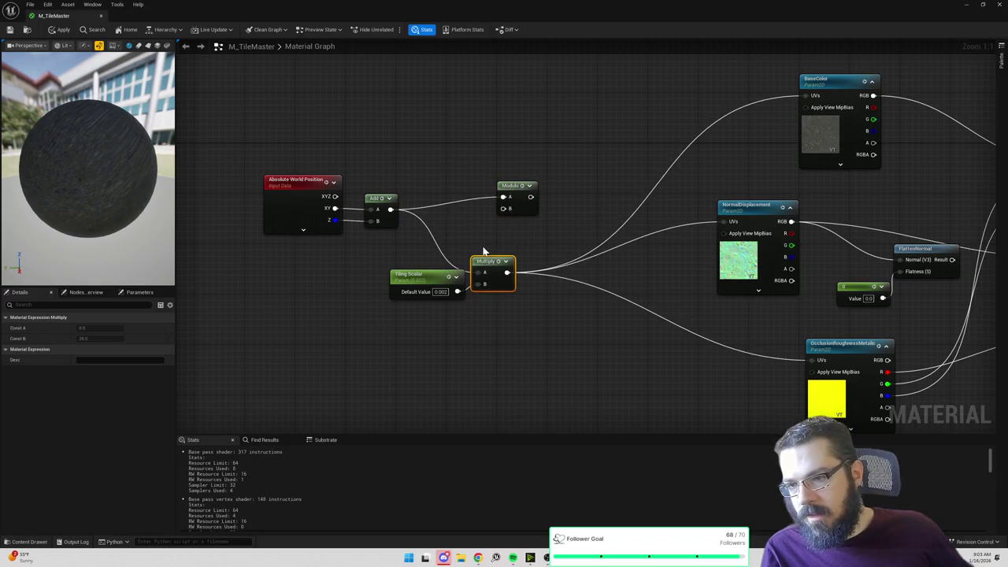
{"action": "mouse_move", "coordinate": [432, 261]}
{"action": "left_mouse_down"}
{"action": "mouse_move", "coordinate": [479, 289]}
{"action": "mouse_move", "coordinate": [509, 286]}
{"action": "left_mouse_up"}
{"action": "left_click", "coordinate": [513, 195]}
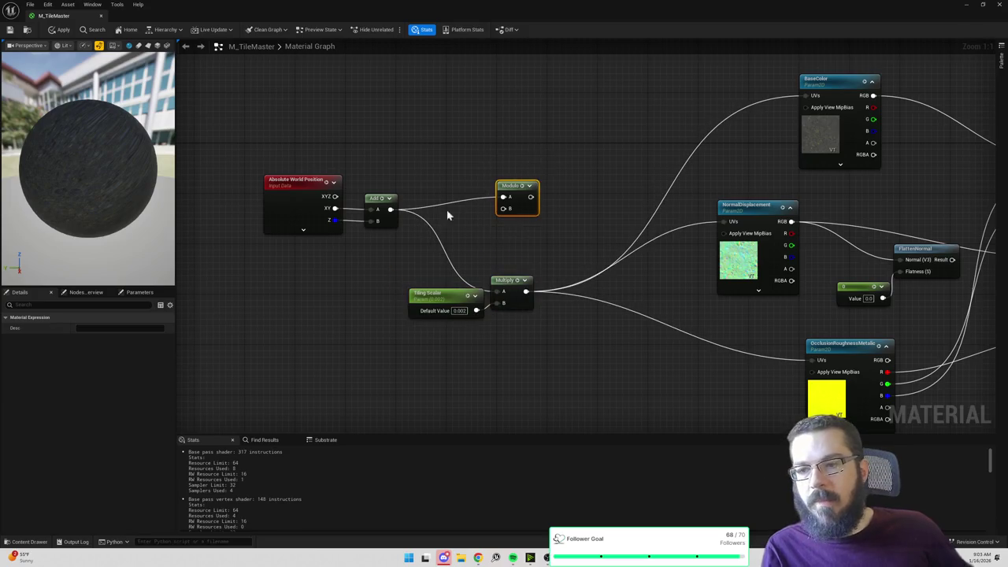
Step: Replace the Modulo node with a Divide node after Add, with B set to 100
{"action": "key", "text": "Delete"}
{"action": "left_click_drag", "start_coordinate": [390, 209], "coordinate": [478, 199]}
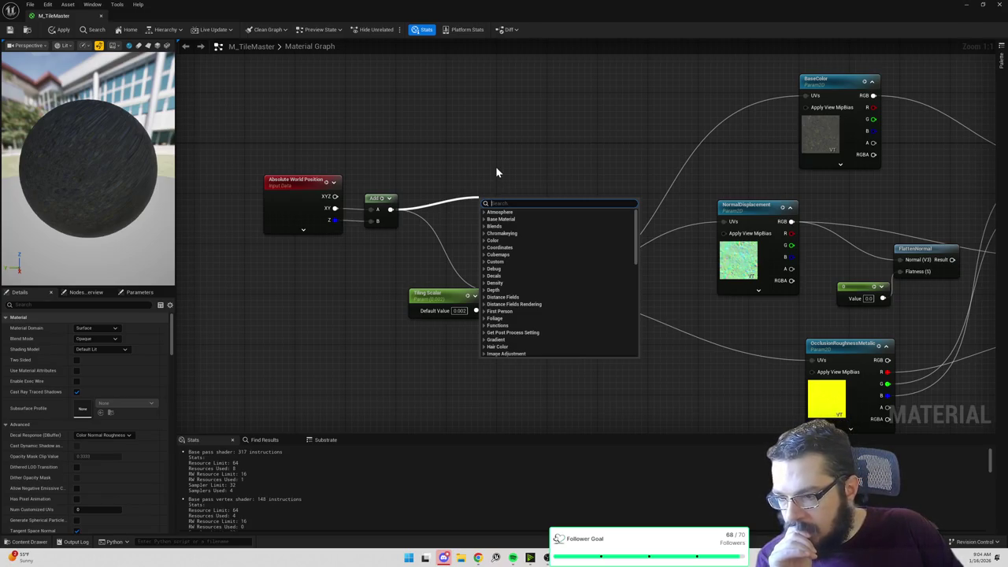
{"action": "type", "text": "divide"}
{"action": "key", "text": "Return"}
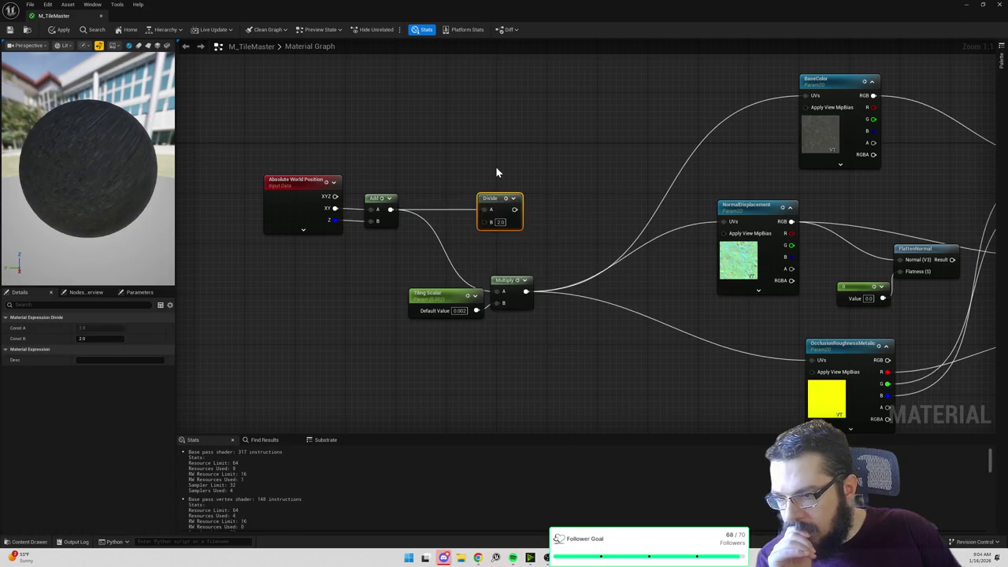
{"action": "type", "text": "100"}
{"action": "key", "text": "Return"}
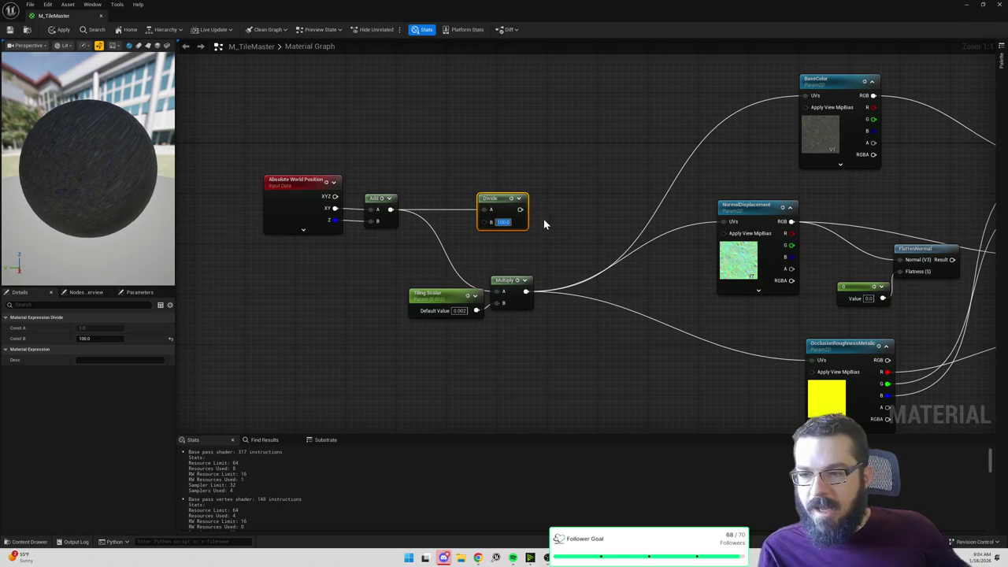
Step: Start searching for a Normalize node off the Divide output
{"action": "left_click", "coordinate": [534, 218]}
{"action": "left_click_drag", "start_coordinate": [520, 210], "coordinate": [542, 219]}
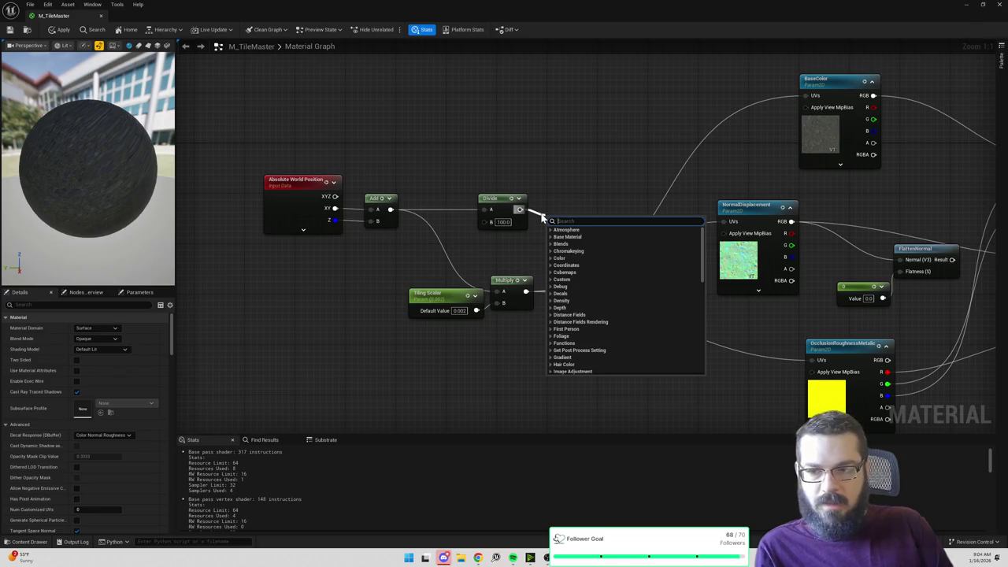
{"action": "type", "text": "normalize"}
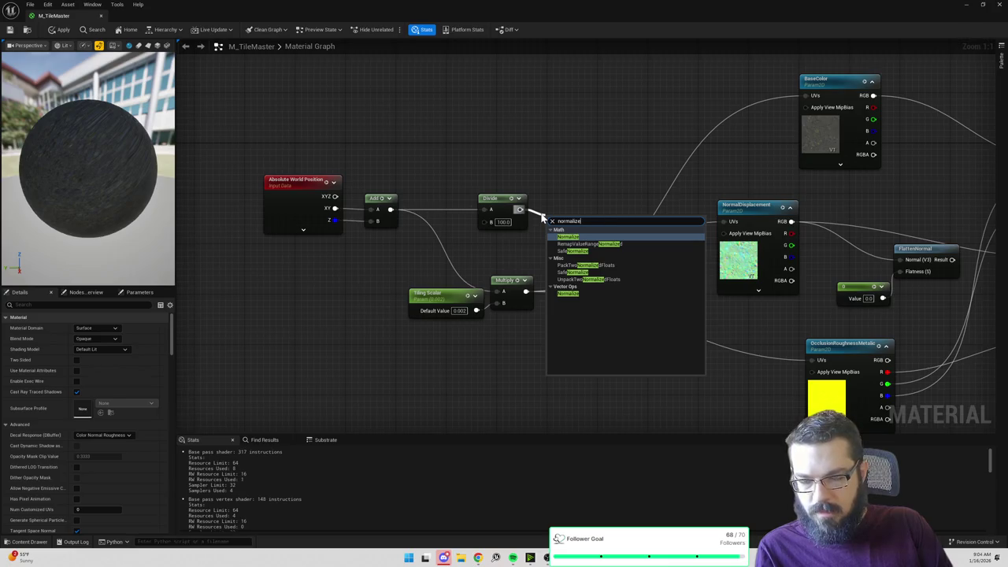
Step: Add Normalize after Divide and unlink Tiling Scalar from Multiply's B input
{"action": "key", "text": "Return"}
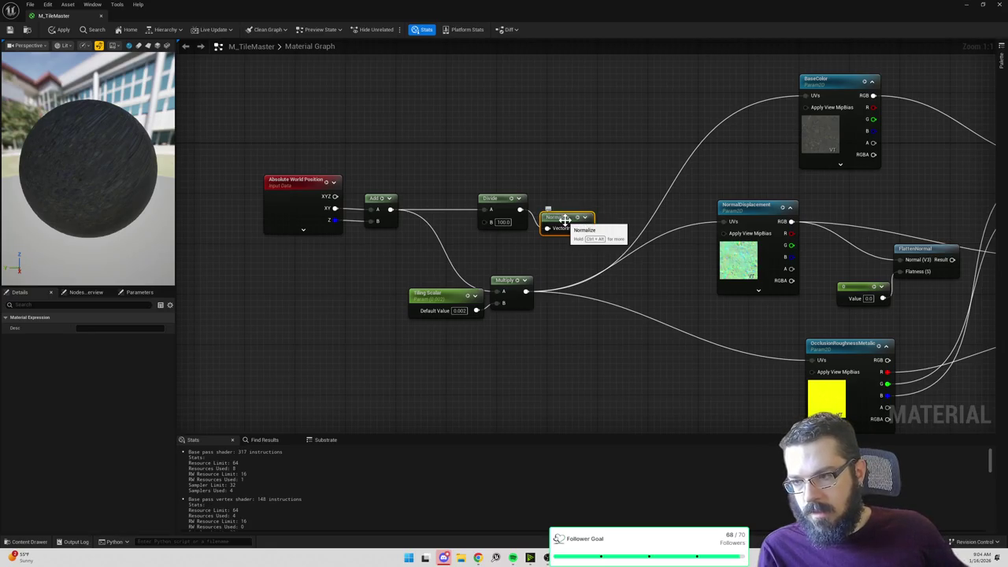
{"action": "mouse_move", "coordinate": [586, 227]}
{"action": "left_mouse_down"}
{"action": "mouse_move", "coordinate": [666, 208]}
{"action": "mouse_move", "coordinate": [801, 104]}
{"action": "mouse_move", "coordinate": [732, 175]}
{"action": "mouse_move", "coordinate": [655, 226]}
{"action": "mouse_move", "coordinate": [630, 227]}
{"action": "mouse_move", "coordinate": [636, 233]}
{"action": "left_mouse_up"}
{"action": "left_click", "coordinate": [475, 310], "text": "alt"}
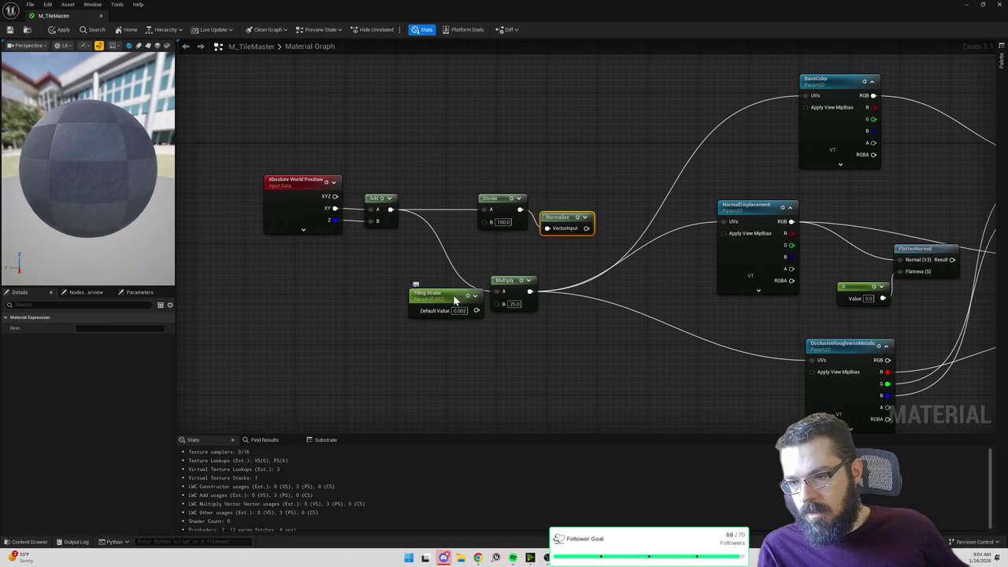
{"action": "left_click_drag", "start_coordinate": [462, 295], "coordinate": [454, 309]}
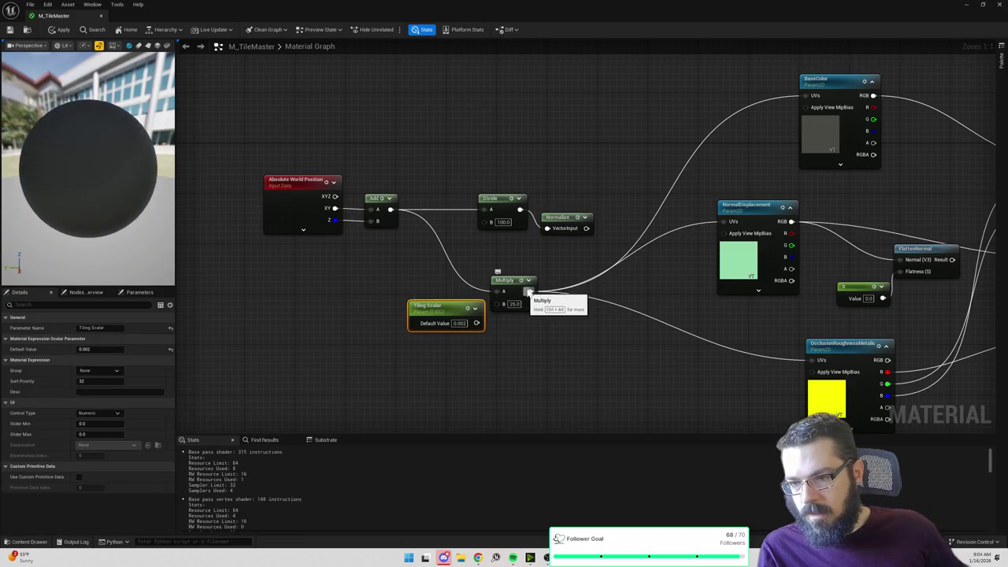
Step: Wire Normalize into Multiply's A input, set Multiply B to 1, and apply the material
{"action": "left_click_drag", "start_coordinate": [521, 291], "coordinate": [590, 280]}
{"action": "left_click_drag", "start_coordinate": [586, 229], "coordinate": [564, 279]}
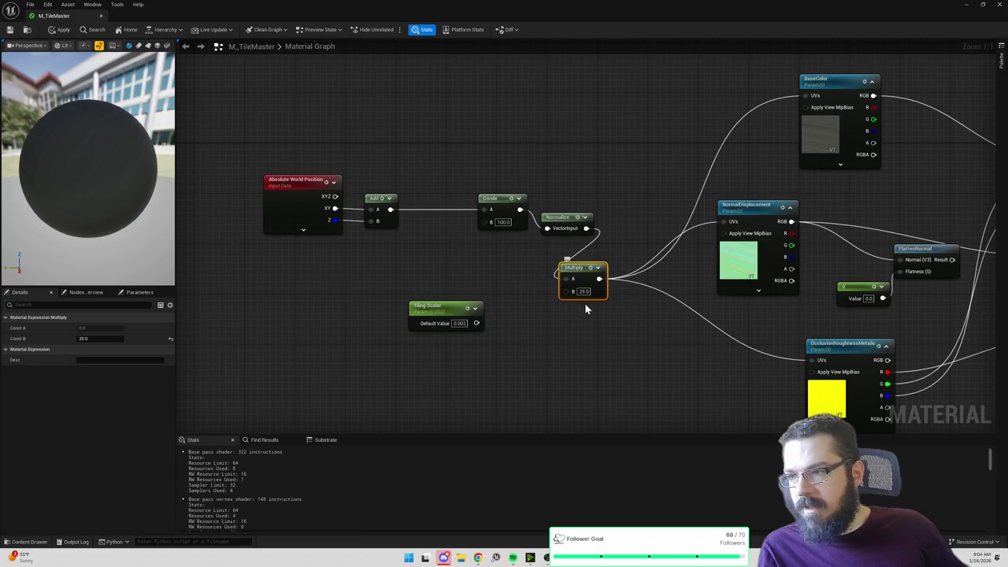
{"action": "type", "text": "1"}
{"action": "key", "text": "Return"}
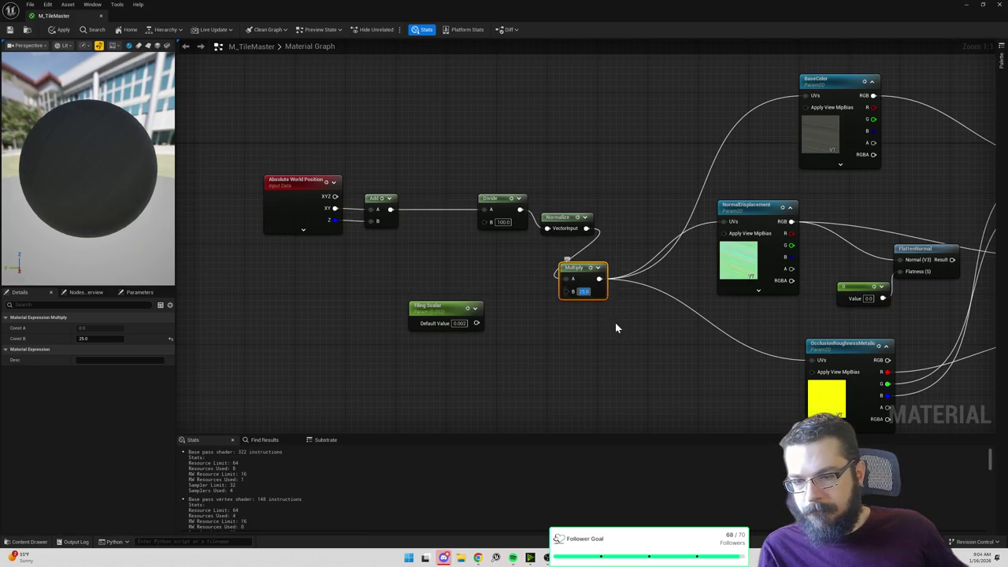
{"action": "left_click", "coordinate": [429, 222]}
{"action": "left_click", "coordinate": [58, 29]}
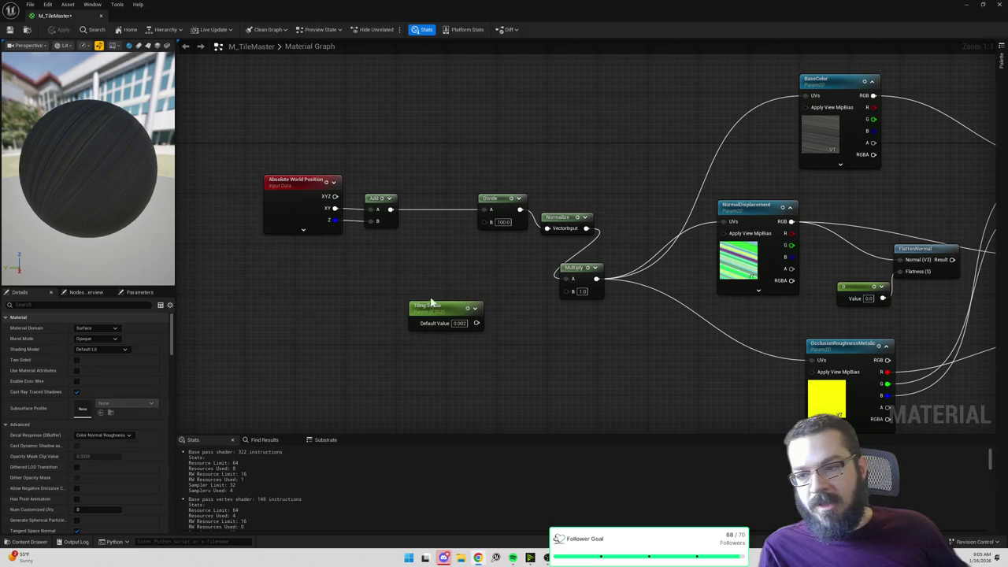
Step: Move the unlinked Tiling Scalar node above the node chain and recentre the graph
{"action": "left_click_drag", "start_coordinate": [437, 304], "coordinate": [449, 131]}
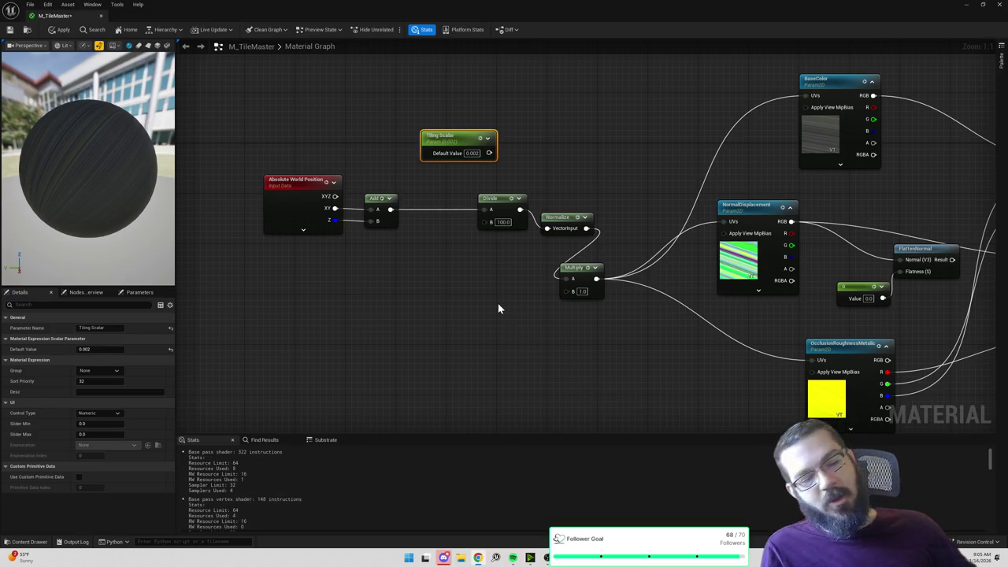
{"action": "left_click_drag", "start_coordinate": [498, 308], "coordinate": [599, 299]}
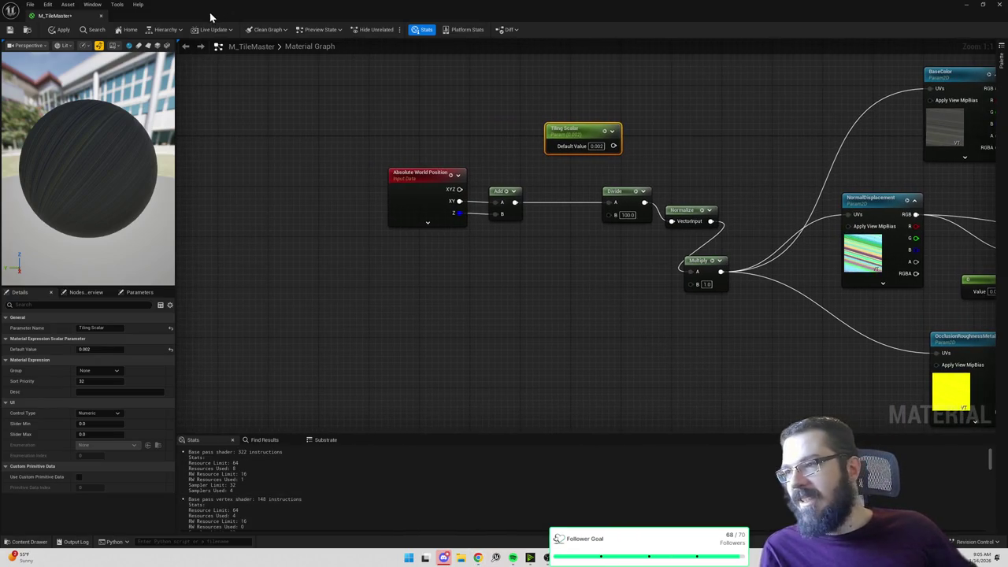
{"action": "key", "text": "alt+Tab"}
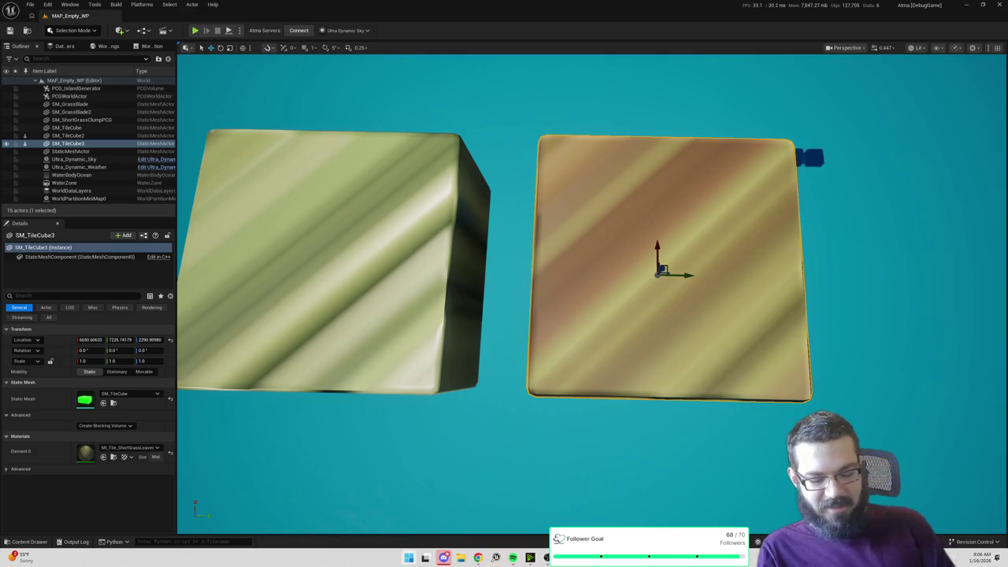
Step: Snip a screenshot of the M_TileMaster graph, review it, and close Snipping Tool
{"action": "key", "text": "super+shift+s"}
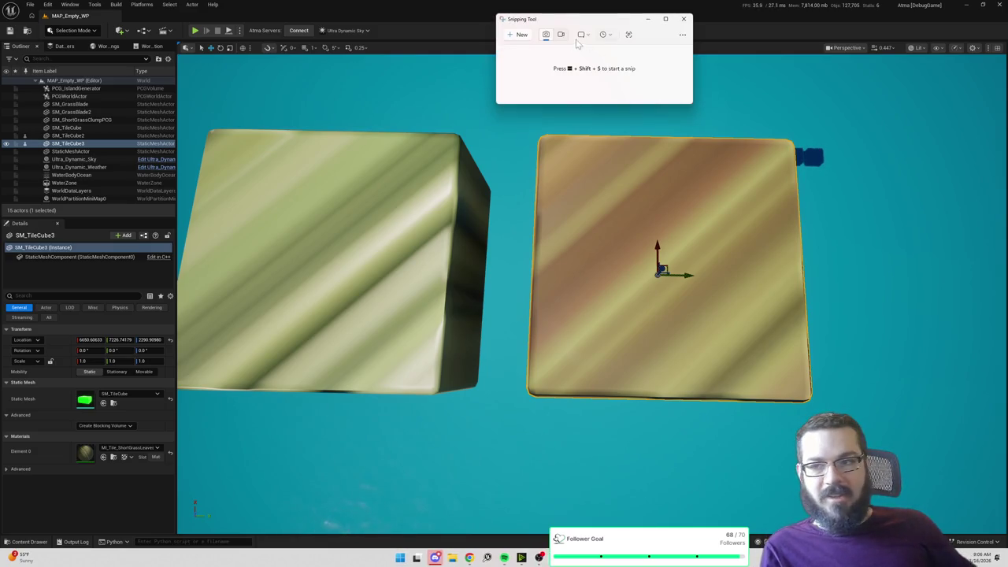
{"action": "key", "text": "Escape"}
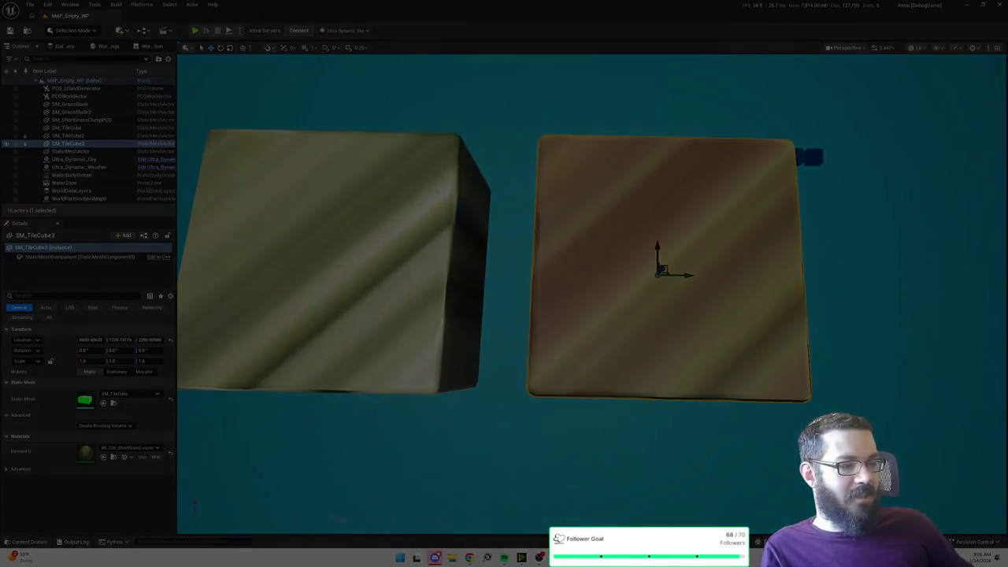
{"action": "left_click", "coordinate": [806, 132]}
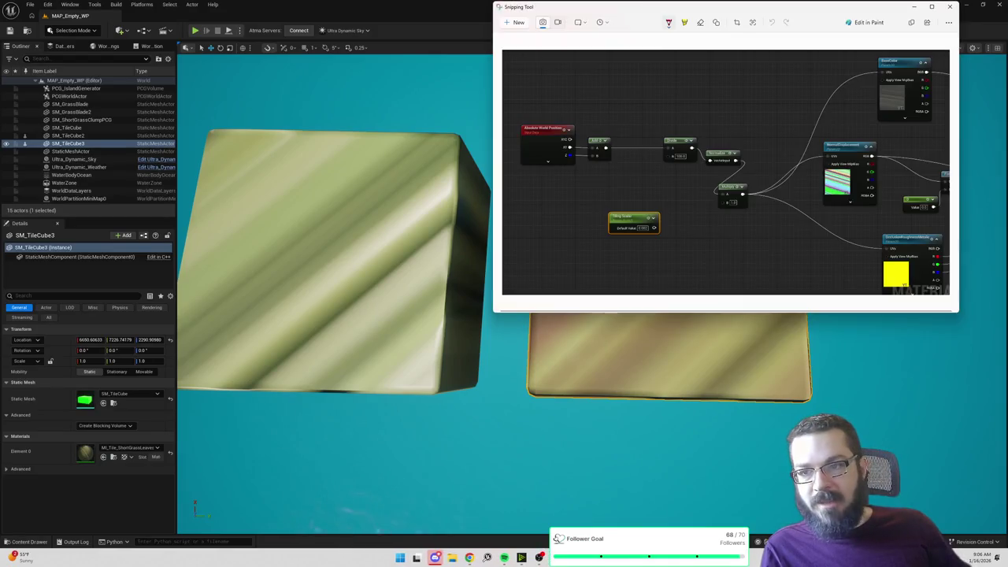
{"action": "left_click", "coordinate": [485, 557]}
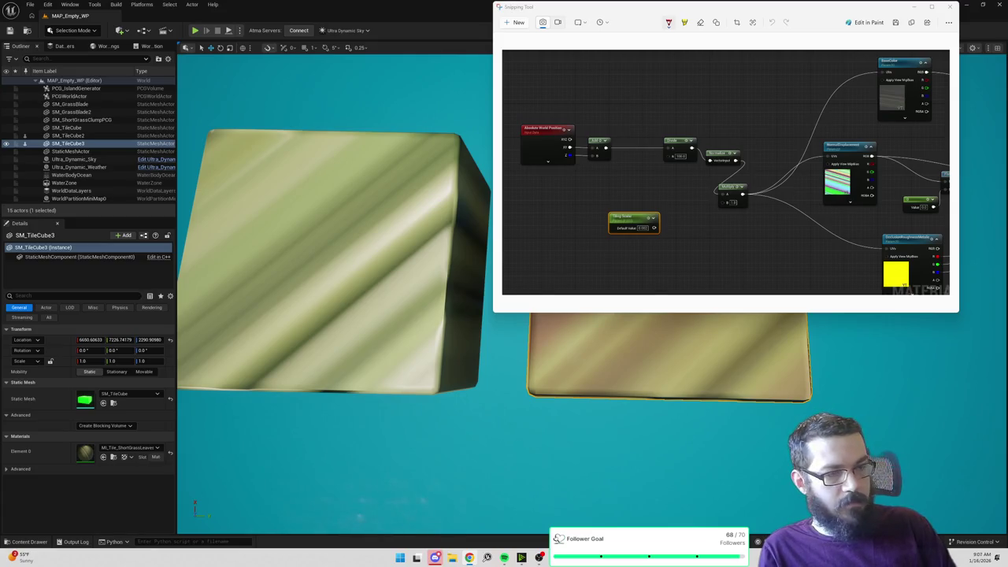
{"action": "left_click", "coordinate": [951, 7]}
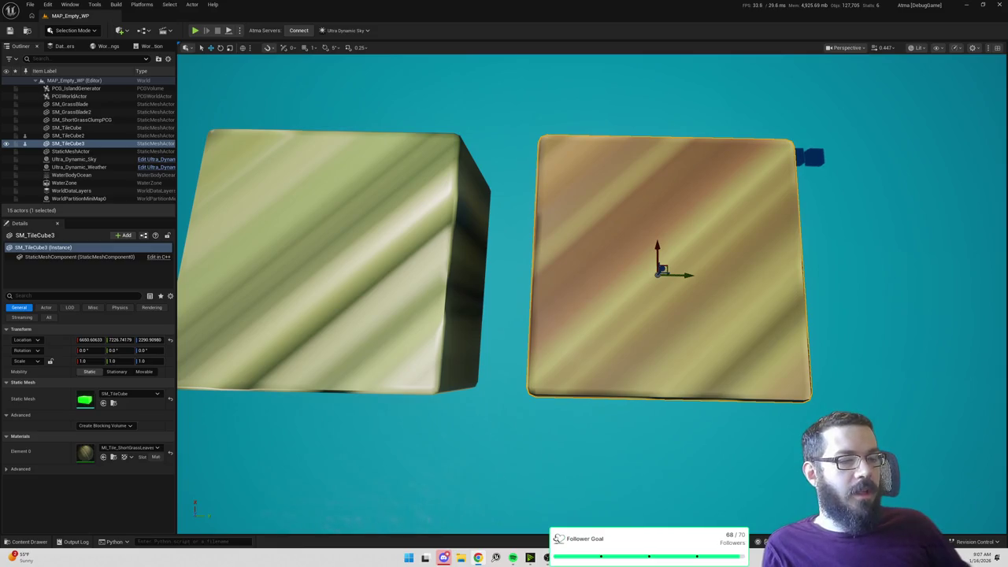
Step: Reopen M_TileMaster in the Material Editor from the cube's Details panel
{"action": "double_click", "coordinate": [645, 212]}
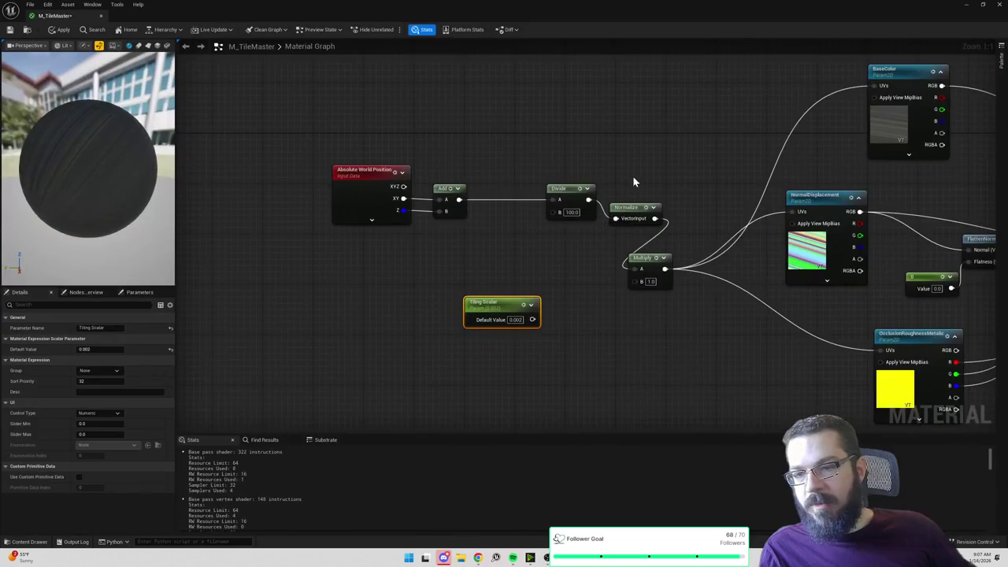
Step: Swap the Normalize node for a Frac node between Divide and Multiply, then apply
{"action": "left_click", "coordinate": [622, 210]}
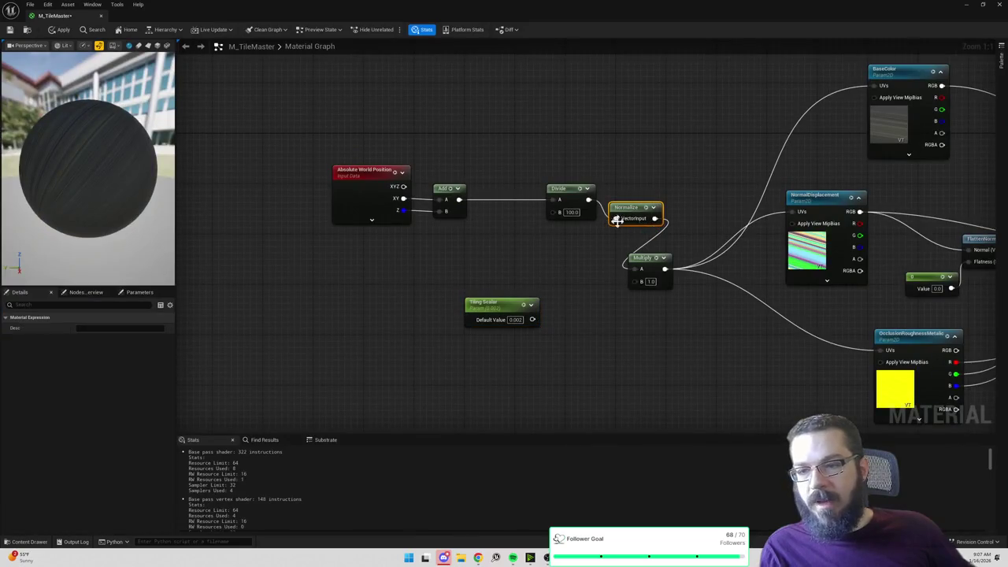
{"action": "key", "text": "Delete"}
{"action": "left_click_drag", "start_coordinate": [587, 199], "coordinate": [620, 207]}
{"action": "type", "text": "frac"}
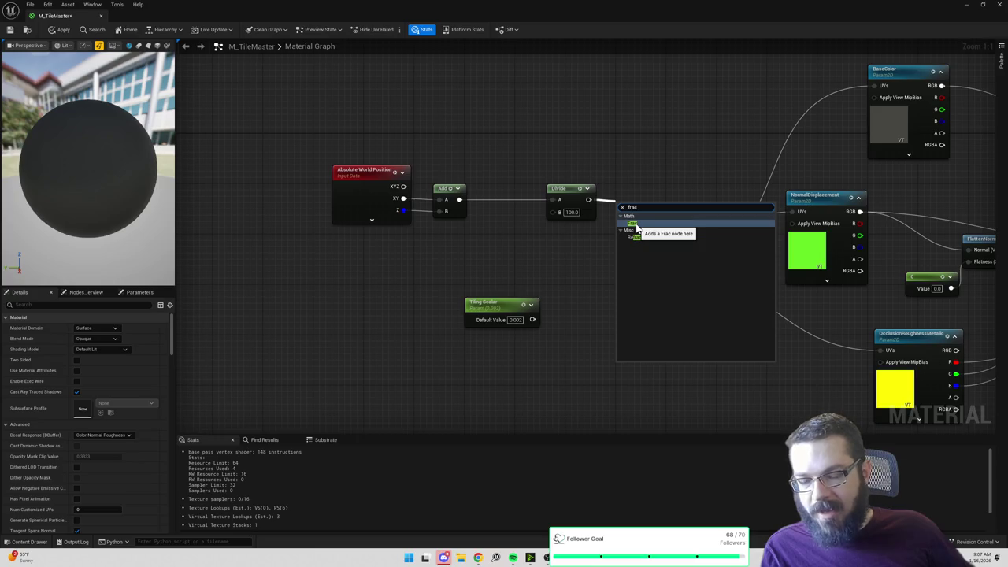
{"action": "left_click", "coordinate": [637, 225]}
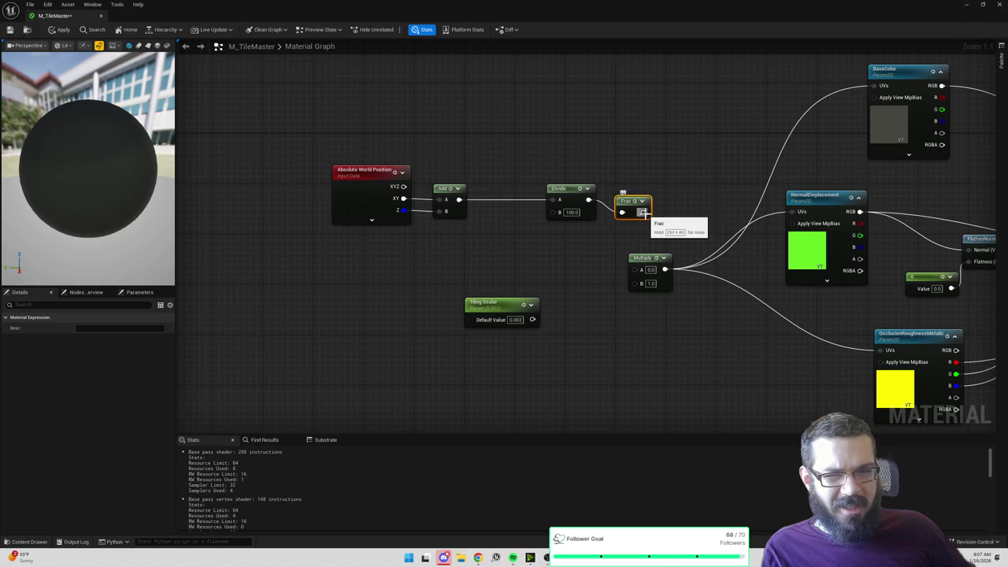
{"action": "mouse_move", "coordinate": [645, 212]}
{"action": "left_mouse_down"}
{"action": "mouse_move", "coordinate": [623, 259]}
{"action": "mouse_move", "coordinate": [635, 273]}
{"action": "left_mouse_up"}
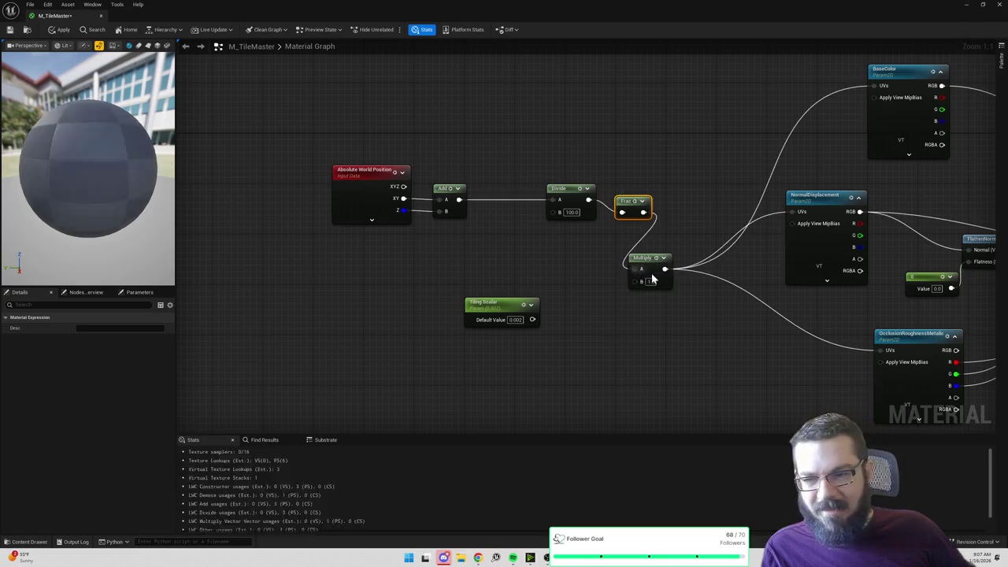
{"action": "left_click", "coordinate": [60, 29]}
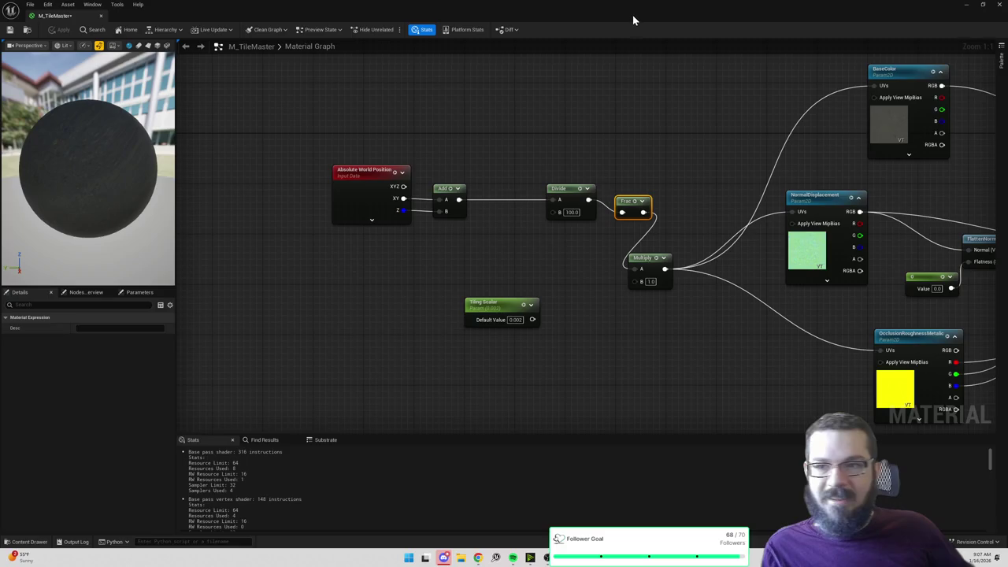
{"action": "key", "text": "super+Right"}
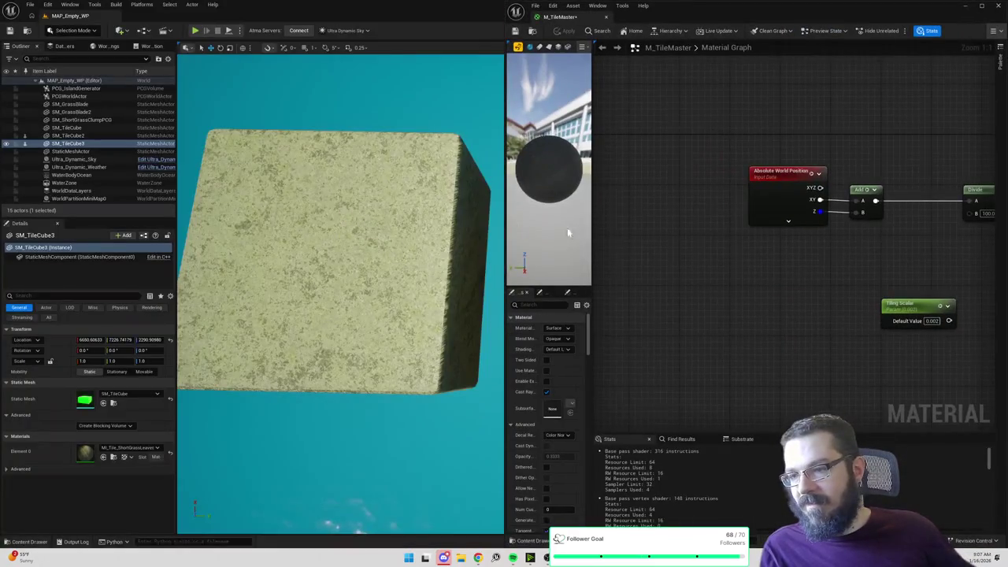
Step: Orbit and frame the viewport on the tile cubes to inspect the Frac tiling
{"action": "mouse_move", "coordinate": [341, 292]}
{"action": "left_mouse_down"}
{"action": "mouse_move", "coordinate": [280, 303]}
{"action": "mouse_move", "coordinate": [251, 262]}
{"action": "left_mouse_up"}
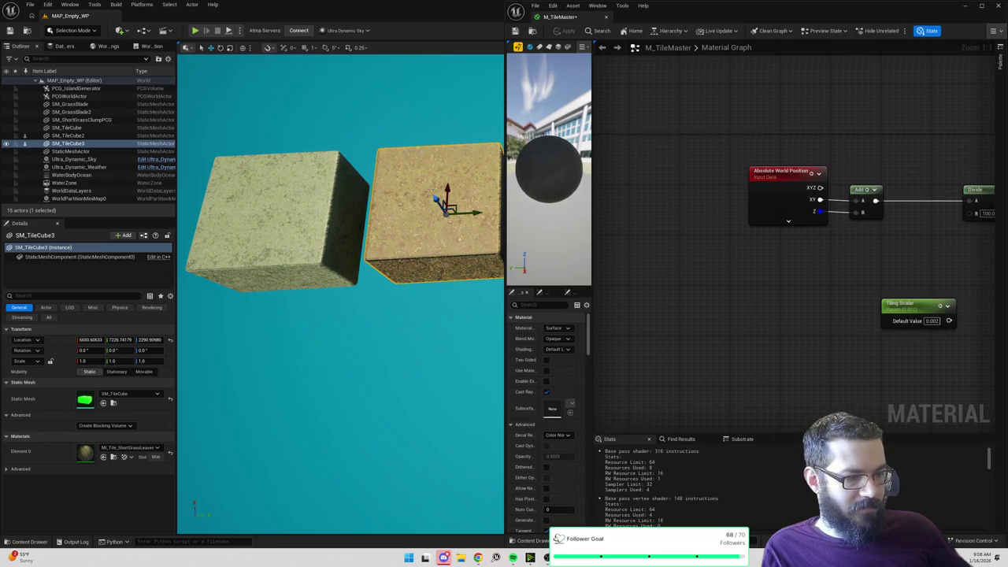
{"action": "left_click_drag", "start_coordinate": [918, 229], "coordinate": [768, 215]}
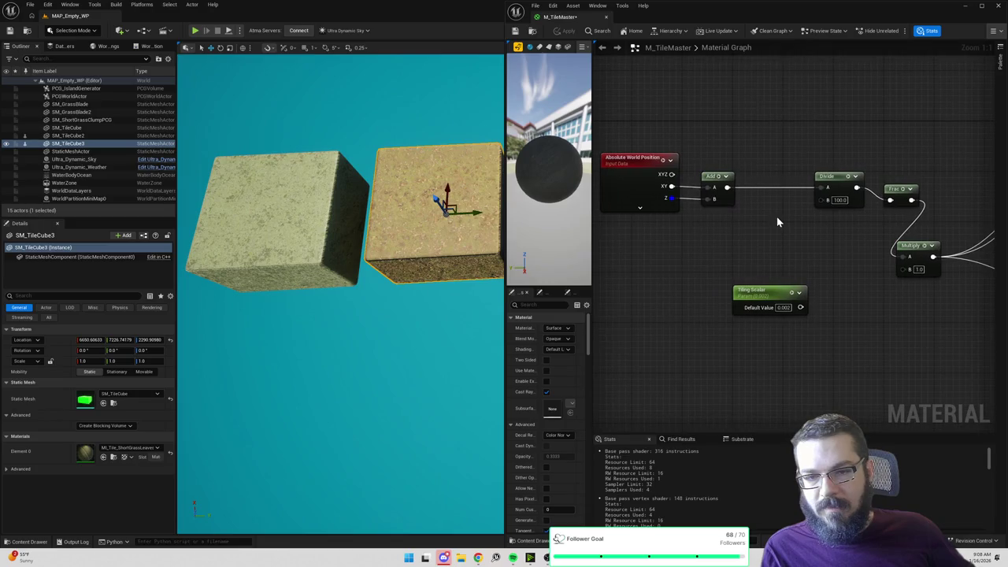
{"action": "mouse_move", "coordinate": [339, 283]}
{"action": "left_mouse_down"}
{"action": "mouse_move", "coordinate": [339, 224]}
{"action": "mouse_move", "coordinate": [417, 225]}
{"action": "mouse_move", "coordinate": [418, 276]}
{"action": "mouse_move", "coordinate": [417, 236]}
{"action": "mouse_move", "coordinate": [441, 225]}
{"action": "mouse_move", "coordinate": [445, 240]}
{"action": "mouse_move", "coordinate": [473, 232]}
{"action": "mouse_move", "coordinate": [476, 244]}
{"action": "left_mouse_up"}
{"action": "key", "text": "f"}
{"action": "left_click_drag", "start_coordinate": [339, 299], "coordinate": [300, 275]}
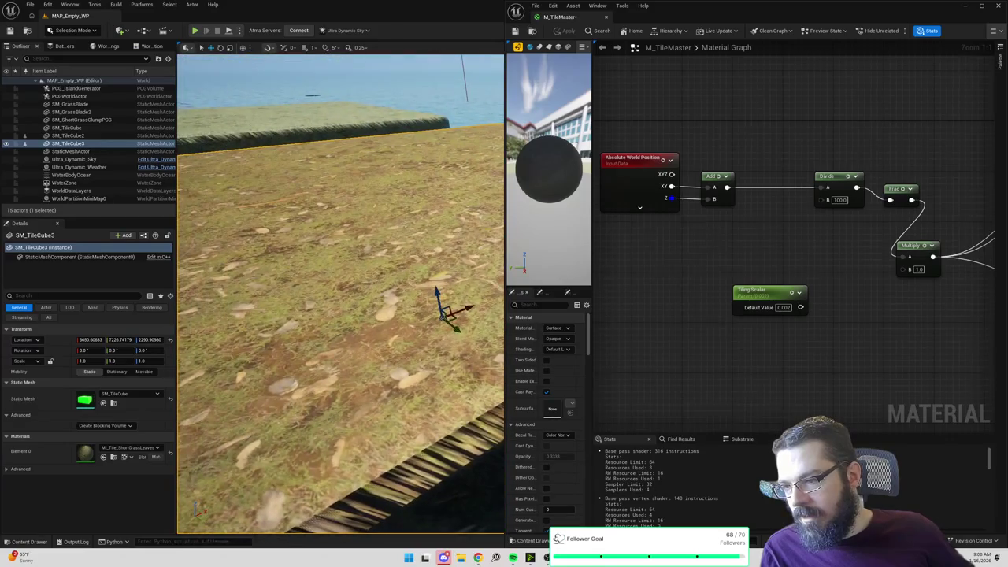
{"action": "key", "text": "f"}
Step: Wire Divide's output straight into Multiply, bypassing Frac, and apply the change
{"action": "left_click_drag", "start_coordinate": [900, 322], "coordinate": [602, 295]}
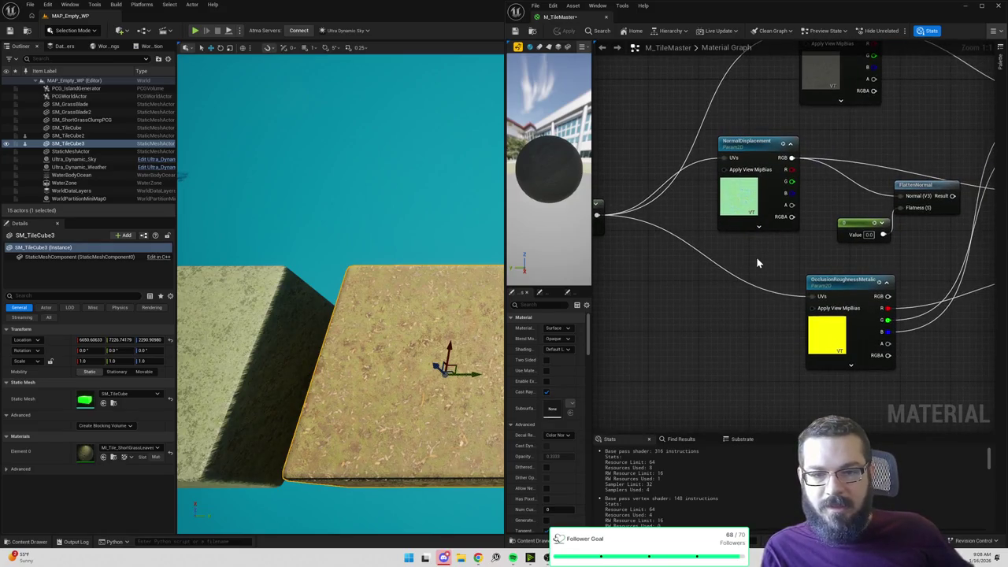
{"action": "left_click_drag", "start_coordinate": [756, 264], "coordinate": [923, 259]}
{"action": "mouse_move", "coordinate": [824, 273]}
{"action": "left_mouse_down"}
{"action": "mouse_move", "coordinate": [840, 271]}
{"action": "mouse_move", "coordinate": [814, 267]}
{"action": "mouse_move", "coordinate": [827, 271]}
{"action": "left_mouse_up"}
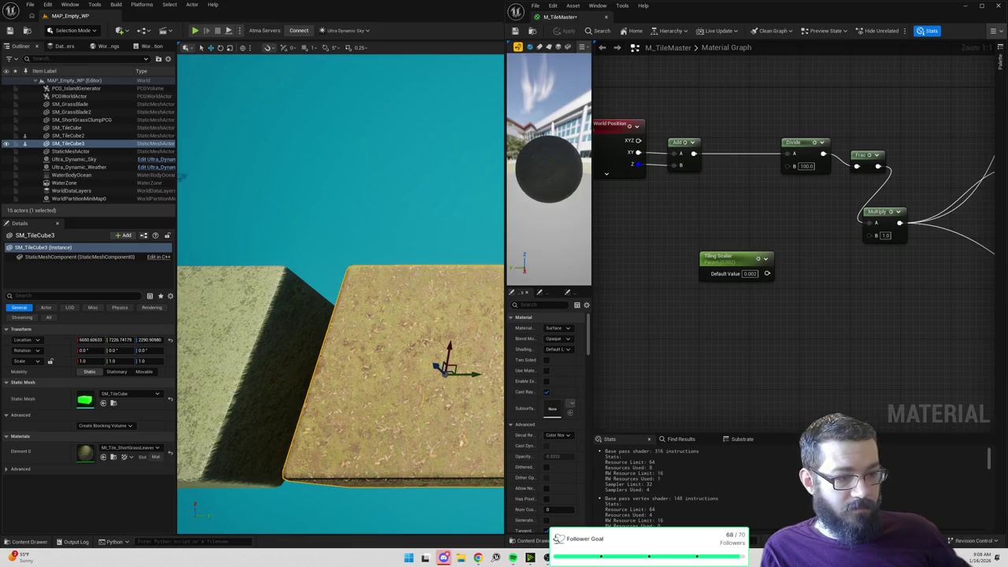
{"action": "left_click_drag", "start_coordinate": [725, 224], "coordinate": [756, 241]}
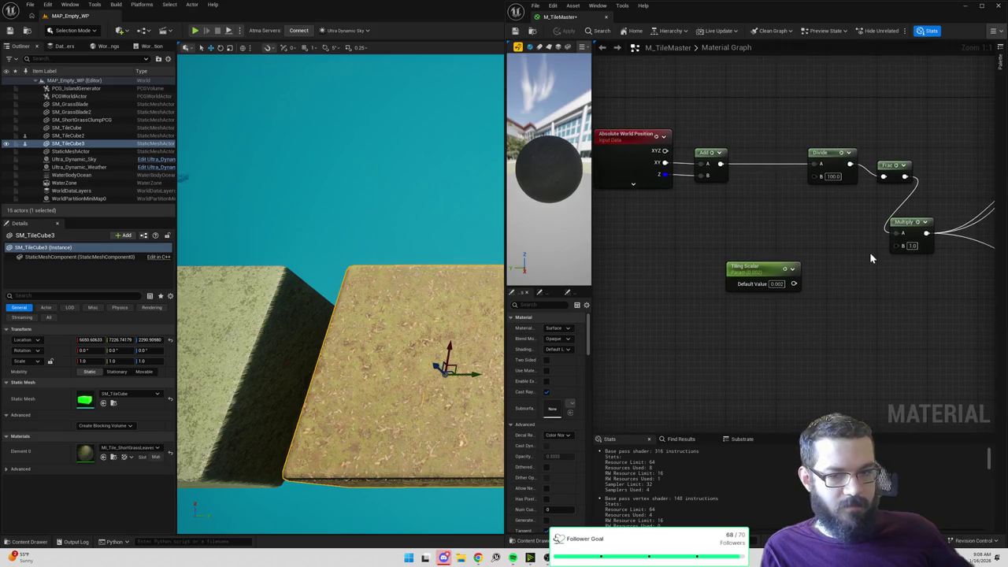
{"action": "left_click_drag", "start_coordinate": [862, 239], "coordinate": [821, 225]}
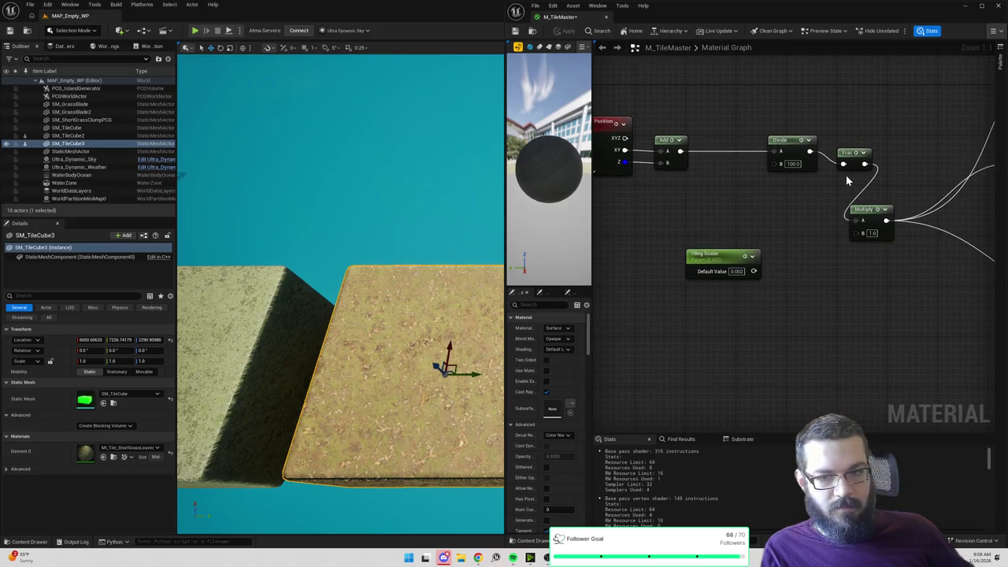
{"action": "left_click_drag", "start_coordinate": [808, 149], "coordinate": [856, 221]}
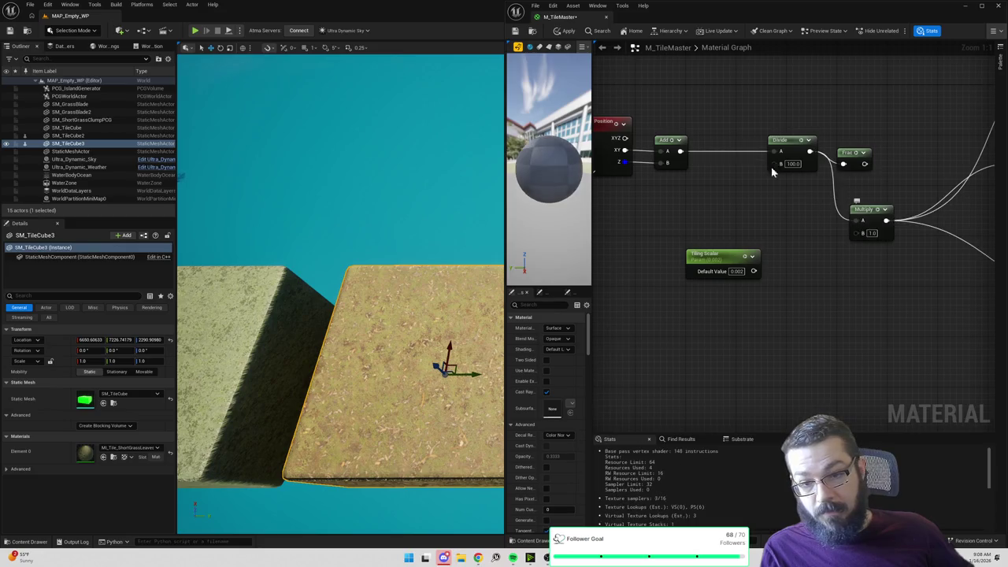
{"action": "left_click", "coordinate": [568, 31]}
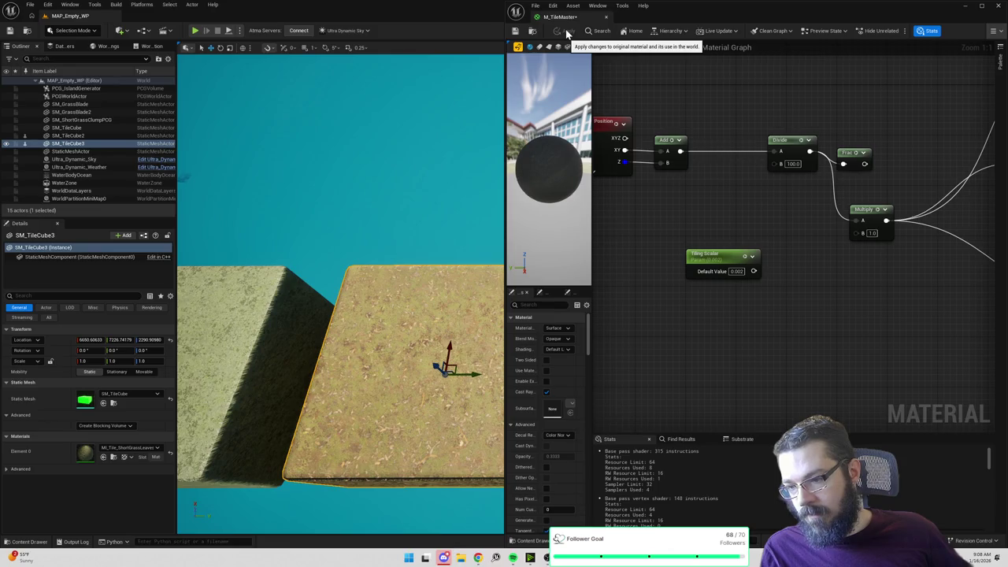
{"action": "mouse_move", "coordinate": [392, 194]}
{"action": "left_mouse_down"}
{"action": "mouse_move", "coordinate": [496, 288]}
{"action": "mouse_move", "coordinate": [473, 331]}
{"action": "mouse_move", "coordinate": [425, 236]}
{"action": "mouse_move", "coordinate": [488, 207]}
{"action": "left_mouse_up"}
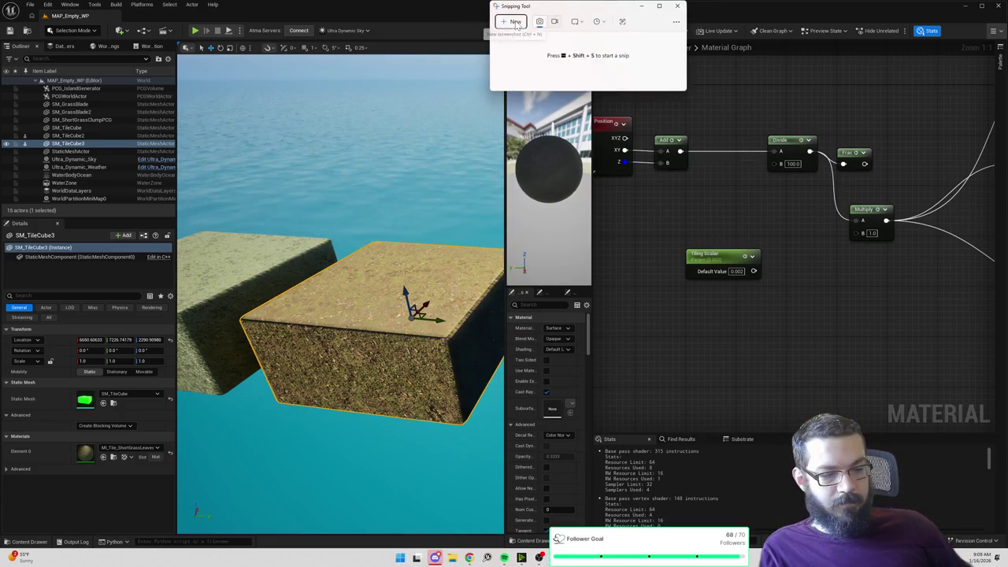
Step: Snip the viewport and material graph area, then dismiss Snipping Tool
{"action": "left_click", "coordinate": [515, 23]}
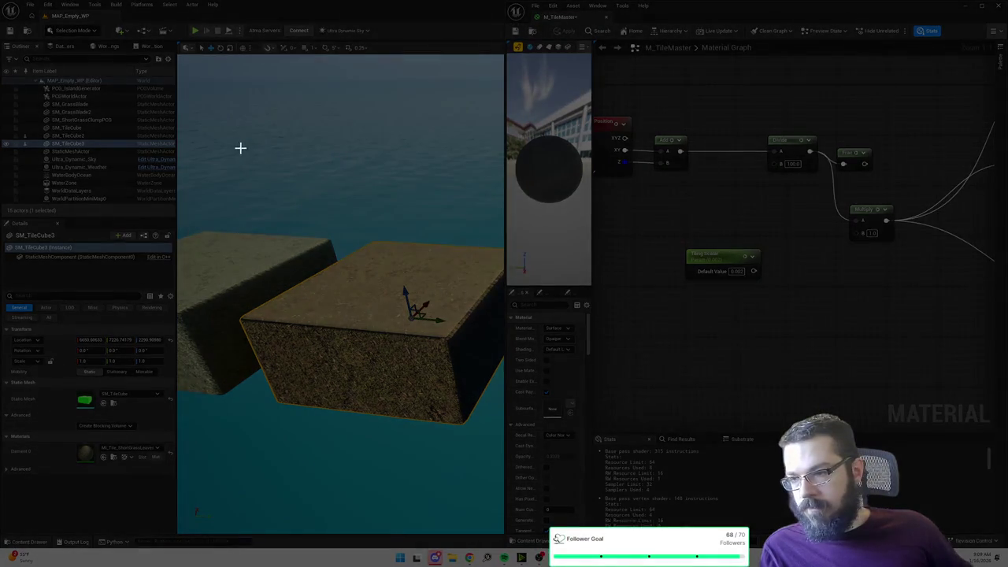
{"action": "mouse_move", "coordinate": [205, 51]}
{"action": "left_mouse_down"}
{"action": "mouse_move", "coordinate": [744, 365]}
{"action": "mouse_move", "coordinate": [932, 442]}
{"action": "mouse_move", "coordinate": [940, 460]}
{"action": "left_mouse_up"}
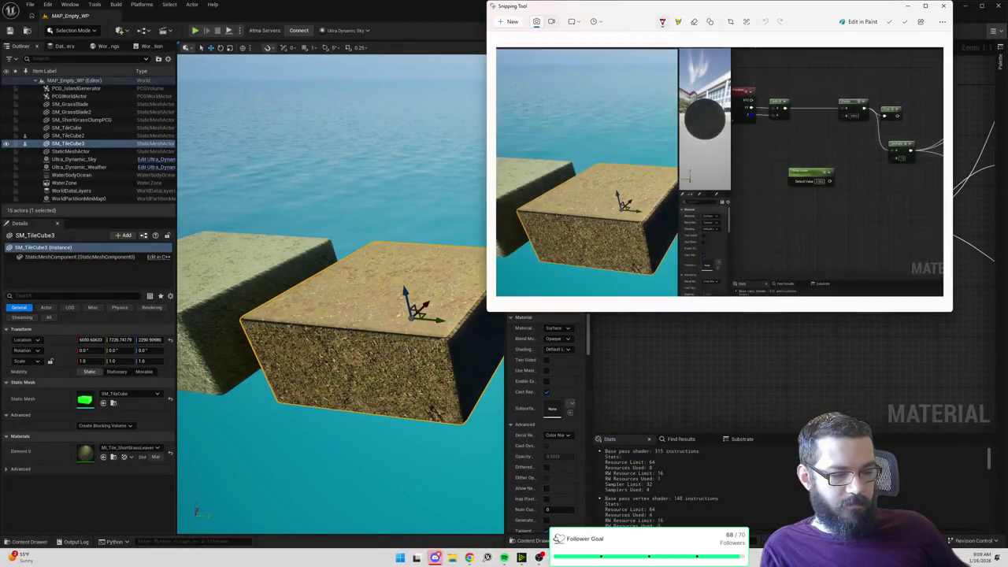
{"action": "left_click", "coordinate": [907, 6]}
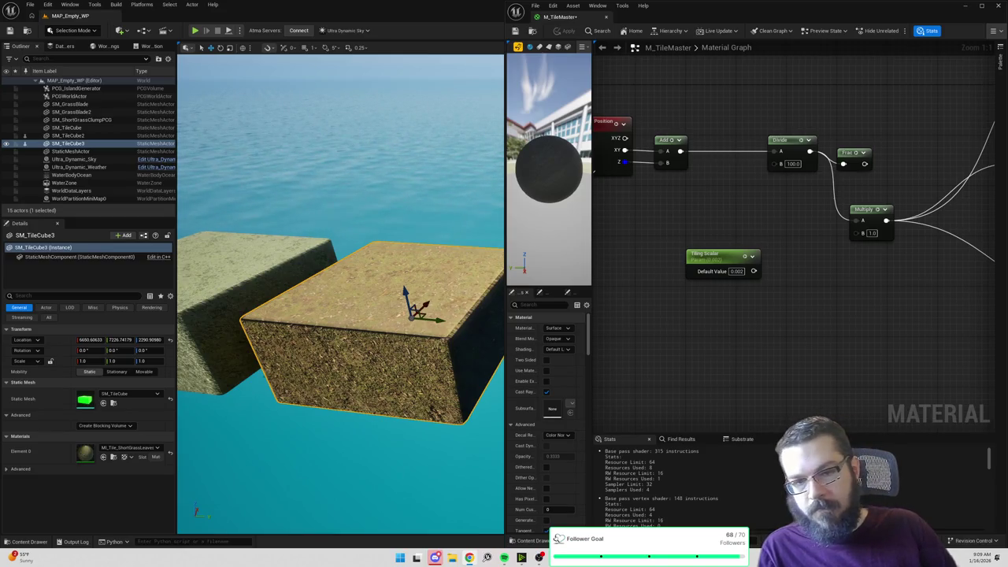
Step: Delete the Frac node and set Multiply's B to 0.5, then apply
{"action": "left_click_drag", "start_coordinate": [689, 190], "coordinate": [751, 180]}
{"action": "mouse_move", "coordinate": [814, 193]}
{"action": "left_mouse_down"}
{"action": "mouse_move", "coordinate": [742, 203]}
{"action": "mouse_move", "coordinate": [756, 202]}
{"action": "left_mouse_up"}
{"action": "left_click", "coordinate": [848, 154]}
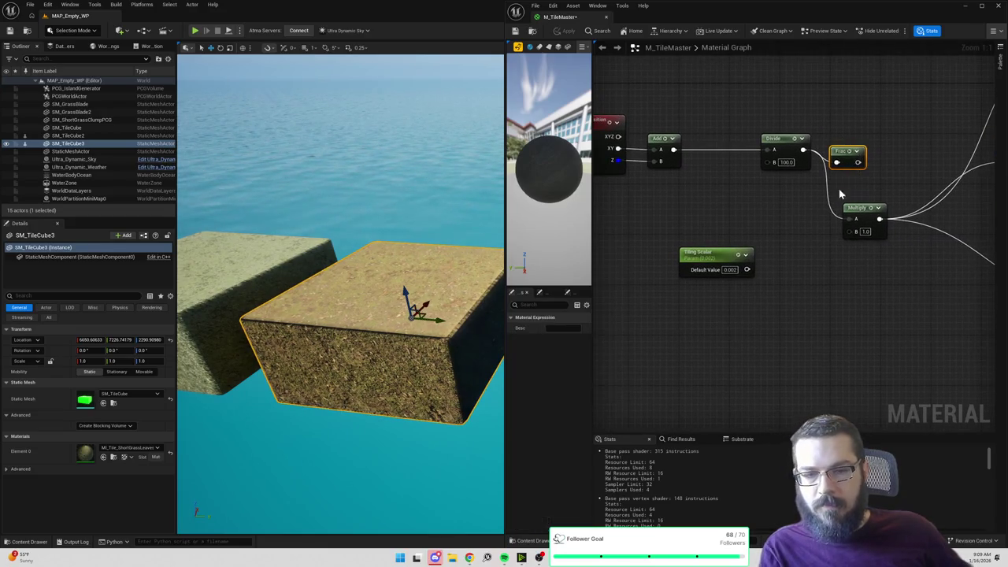
{"action": "key", "text": "Delete"}
{"action": "left_click", "coordinate": [865, 232]}
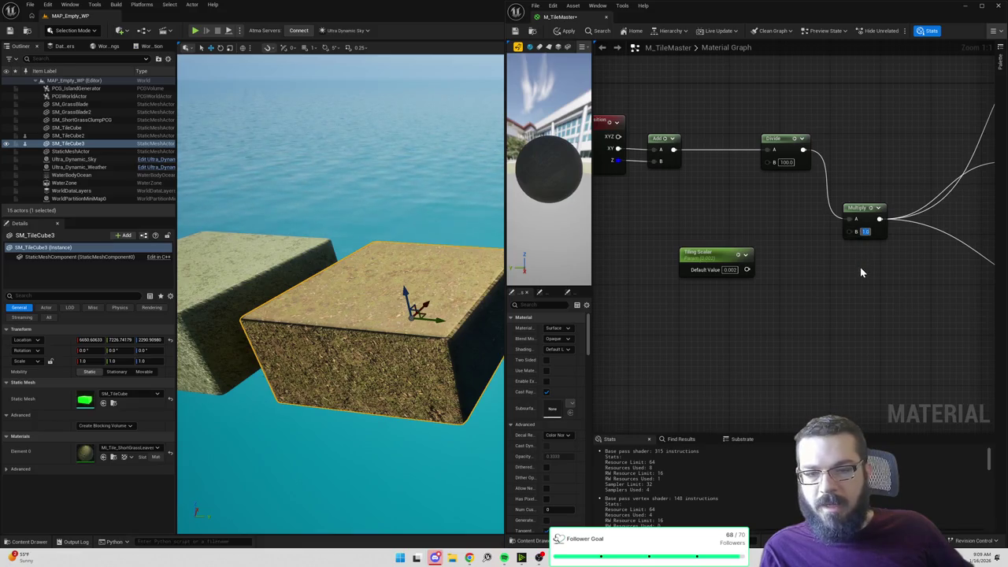
{"action": "type", "text": "0.5"}
{"action": "key", "text": "Return"}
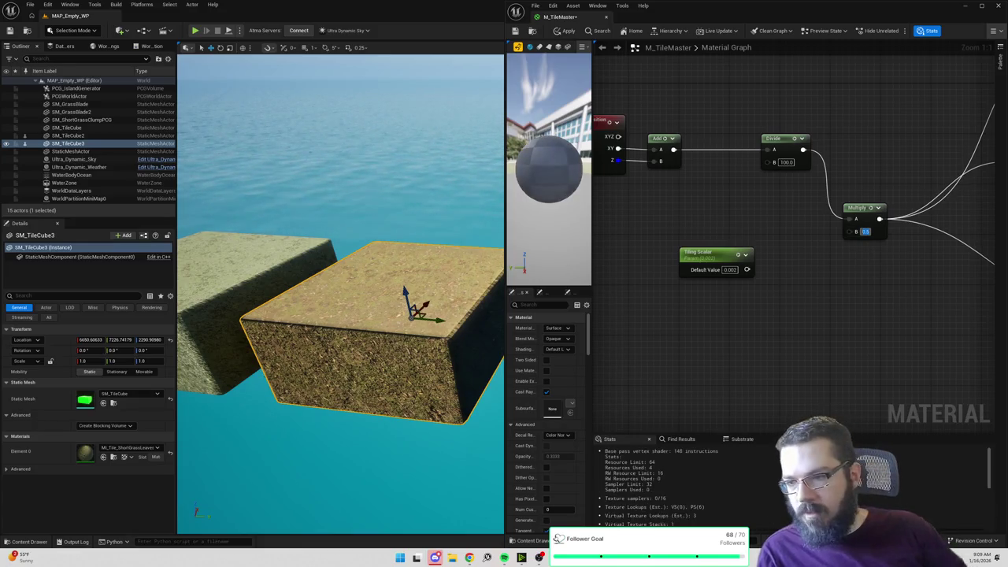
{"action": "left_click", "coordinate": [564, 32]}
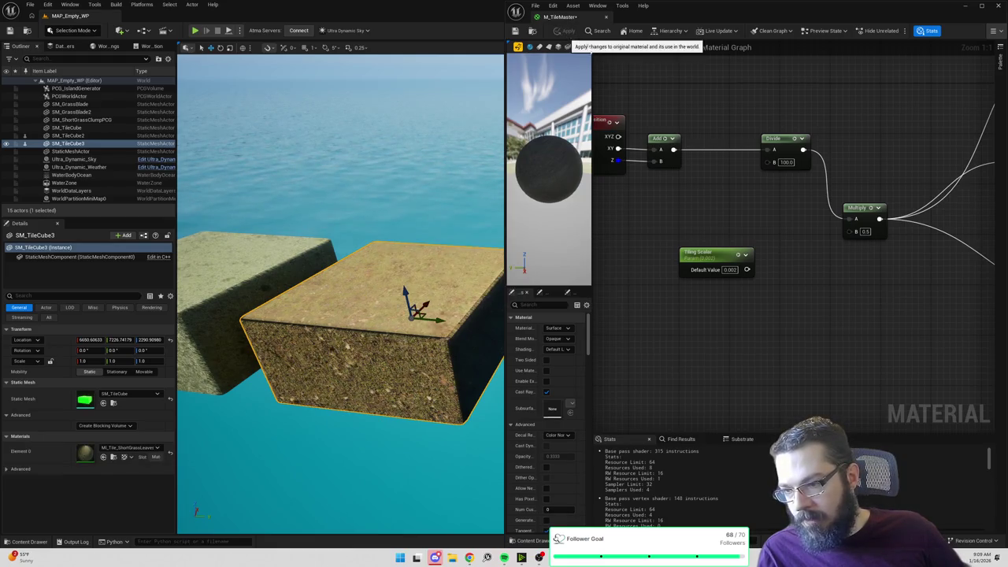
Step: Try Multiply B at 0.7 and then 2.0, applying the material each time
{"action": "double_click", "coordinate": [866, 231]}
{"action": "type", "text": "0.7"}
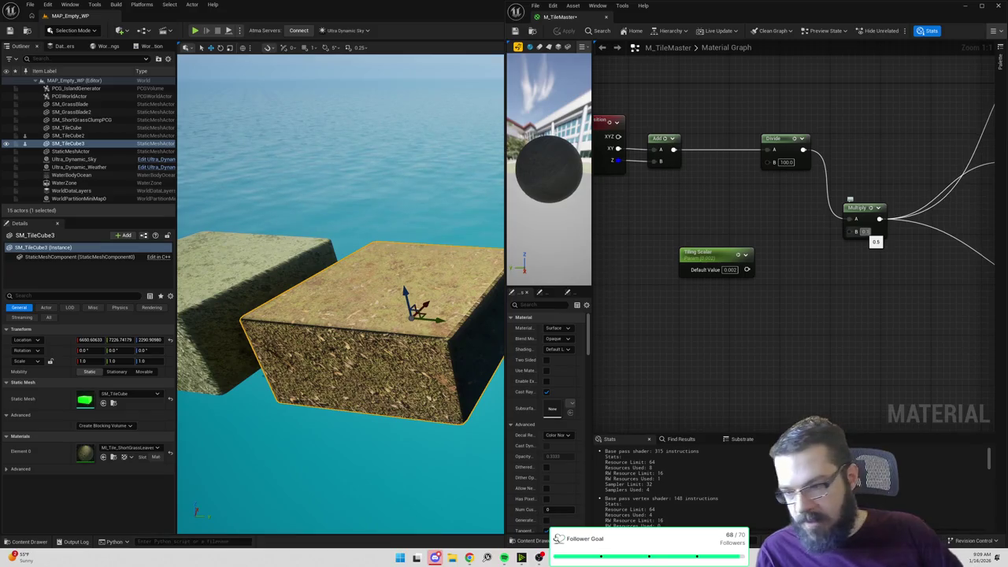
{"action": "key", "text": "Return"}
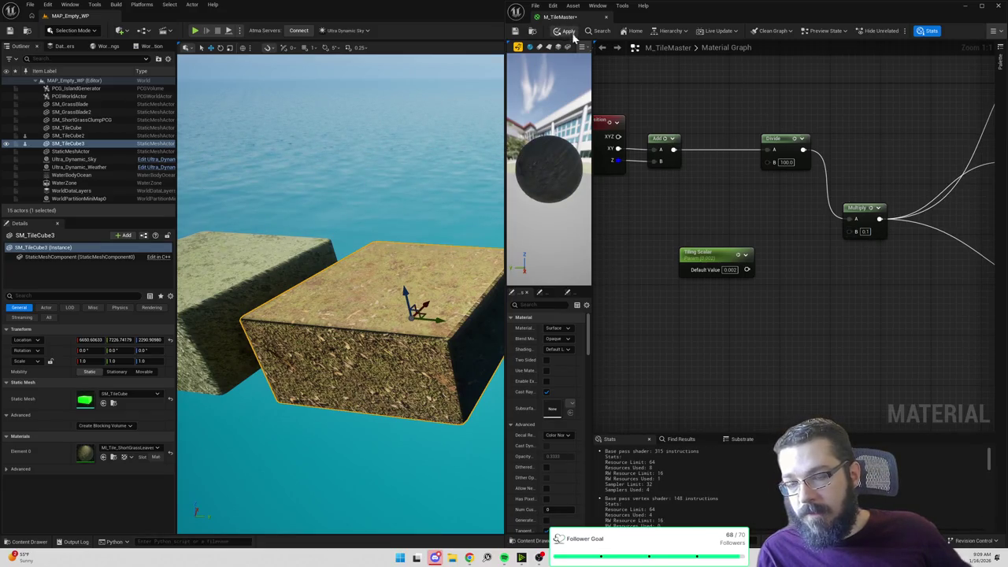
{"action": "left_click", "coordinate": [566, 33]}
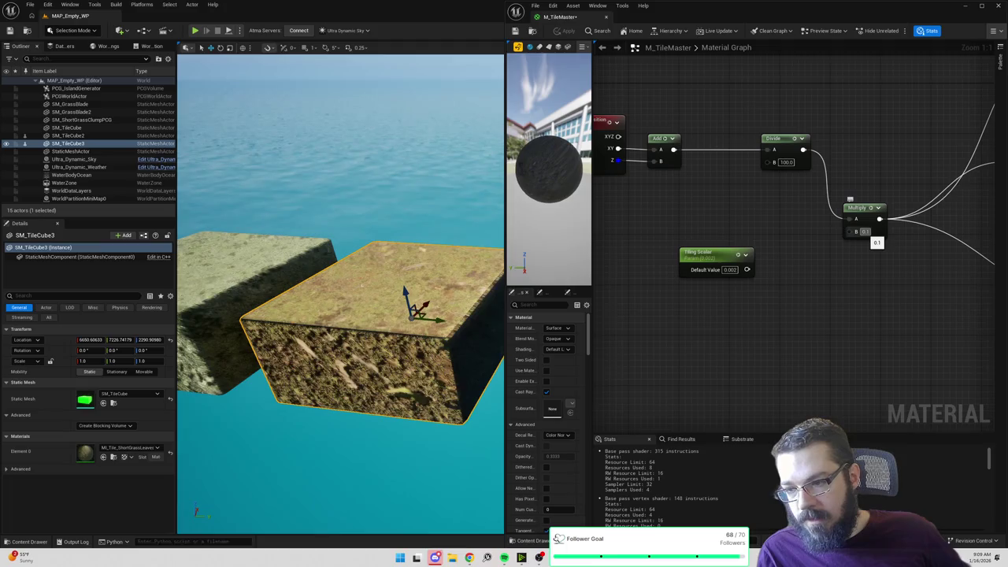
{"action": "type", "text": "2"}
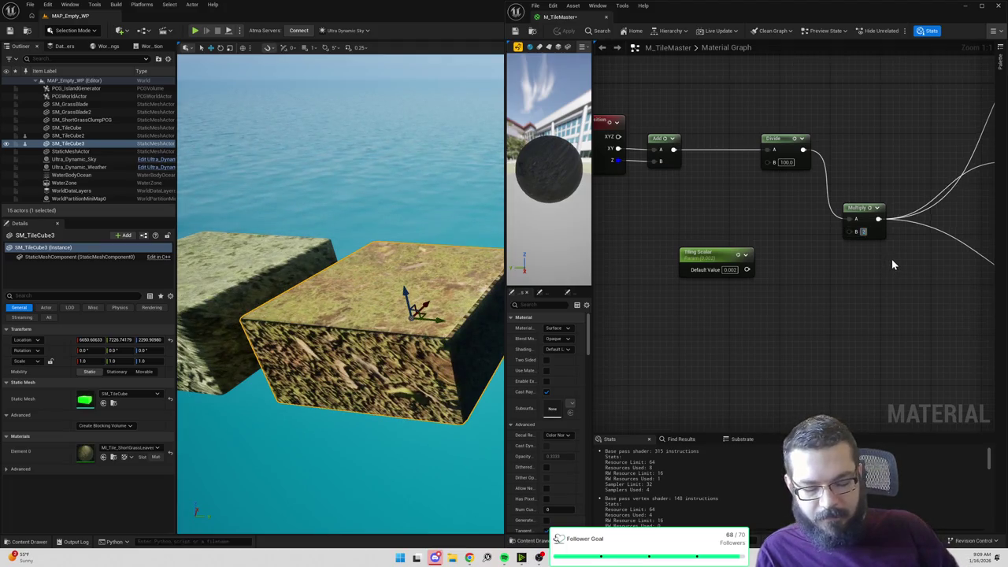
{"action": "key", "text": "Return"}
{"action": "left_click", "coordinate": [566, 32]}
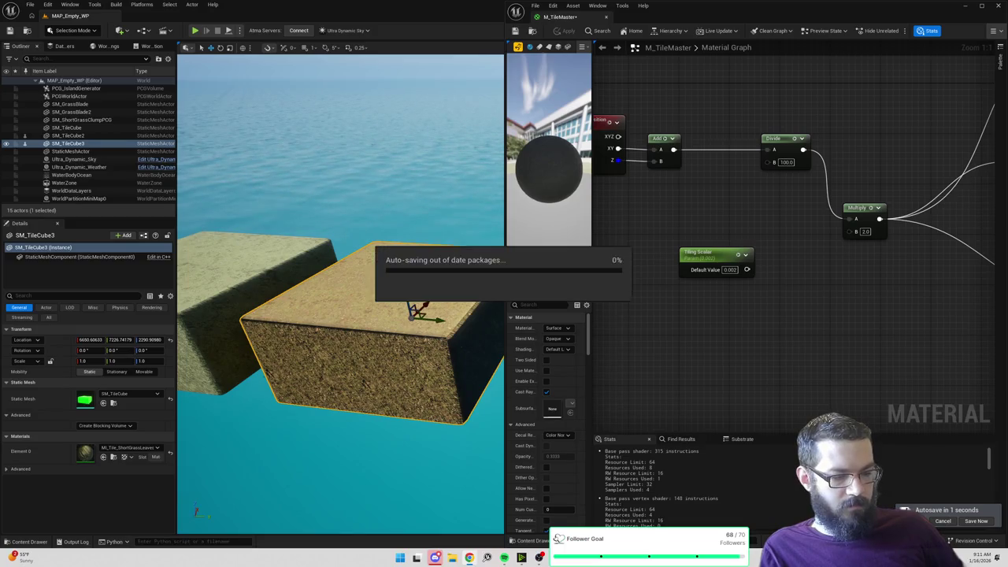
{"action": "left_click_drag", "start_coordinate": [909, 367], "coordinate": [725, 351]}
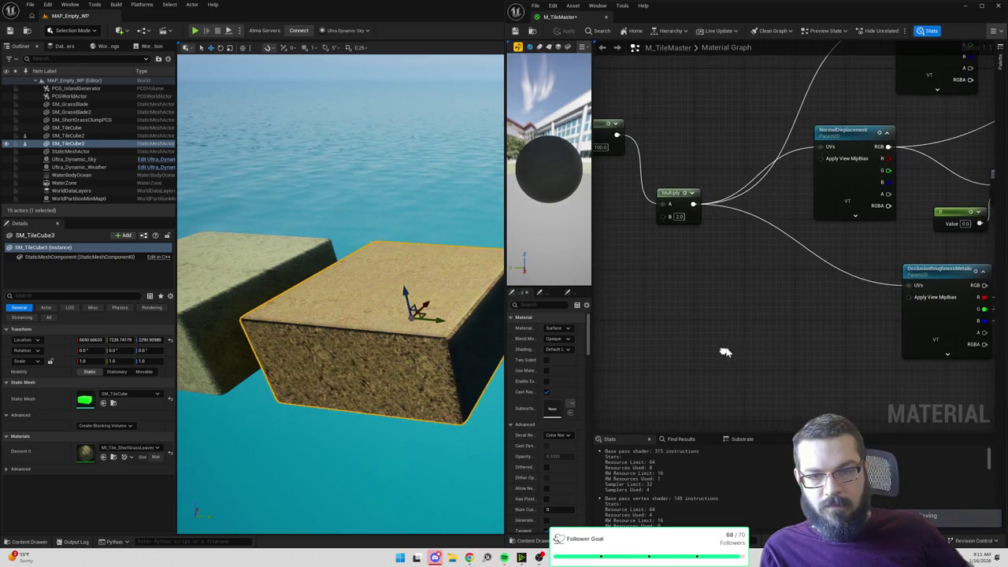
Step: Add a WorldAlignedNormal node to the M_TileMaster graph beside the texture nodes
{"action": "right_click", "coordinate": [780, 299]}
{"action": "type", "text": "worldaligned"}
{"action": "key", "text": "Return"}
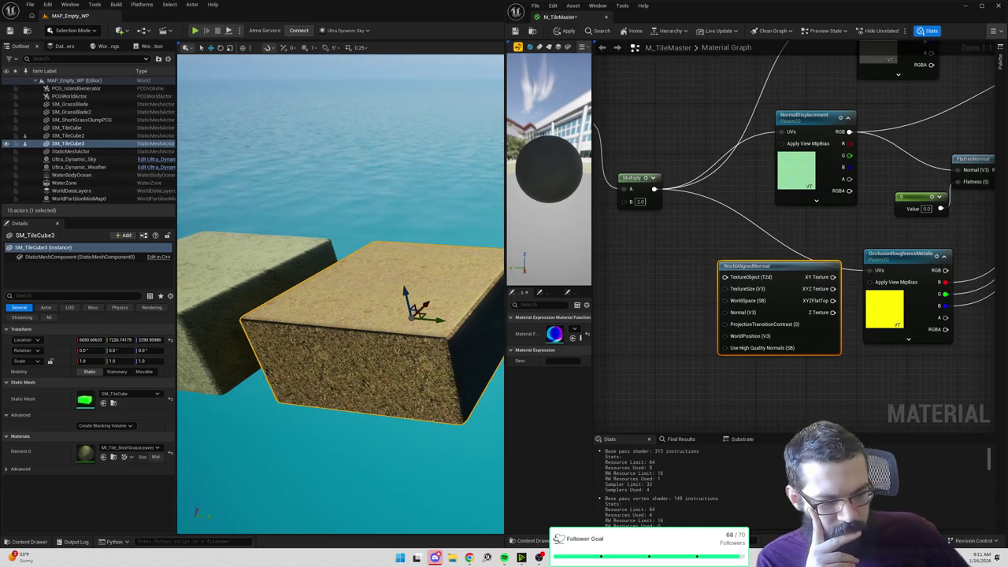
{"action": "mouse_move", "coordinate": [631, 292]}
{"action": "left_mouse_down"}
{"action": "mouse_move", "coordinate": [700, 283]}
{"action": "mouse_move", "coordinate": [719, 256]}
{"action": "left_mouse_up"}
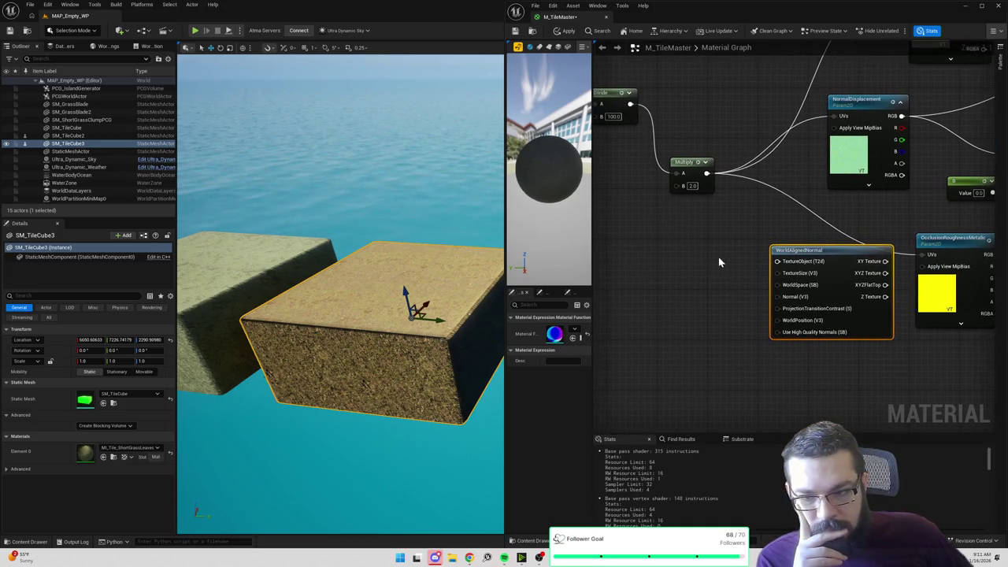
{"action": "left_click", "coordinate": [693, 275]}
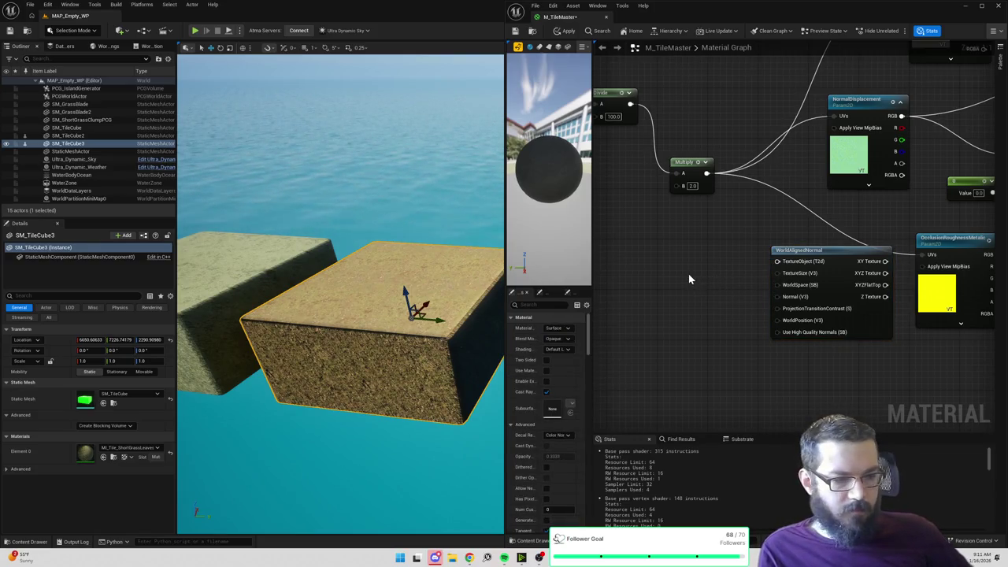
{"action": "mouse_move", "coordinate": [801, 278]}
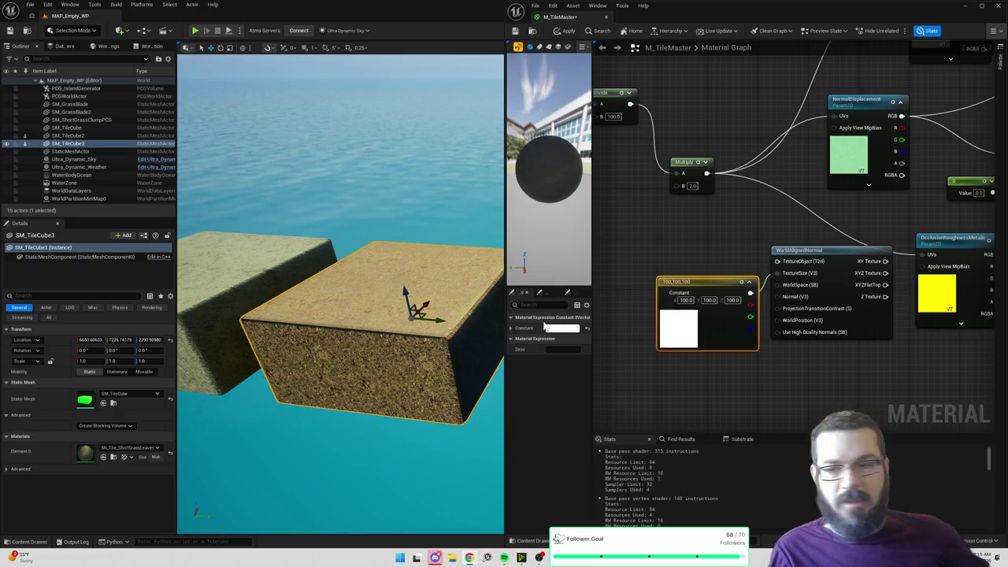
{"action": "mouse_move", "coordinate": [408, 248]}
{"action": "left_mouse_down"}
{"action": "mouse_move", "coordinate": [457, 158]}
{"action": "mouse_move", "coordinate": [457, 137]}
{"action": "left_mouse_up"}
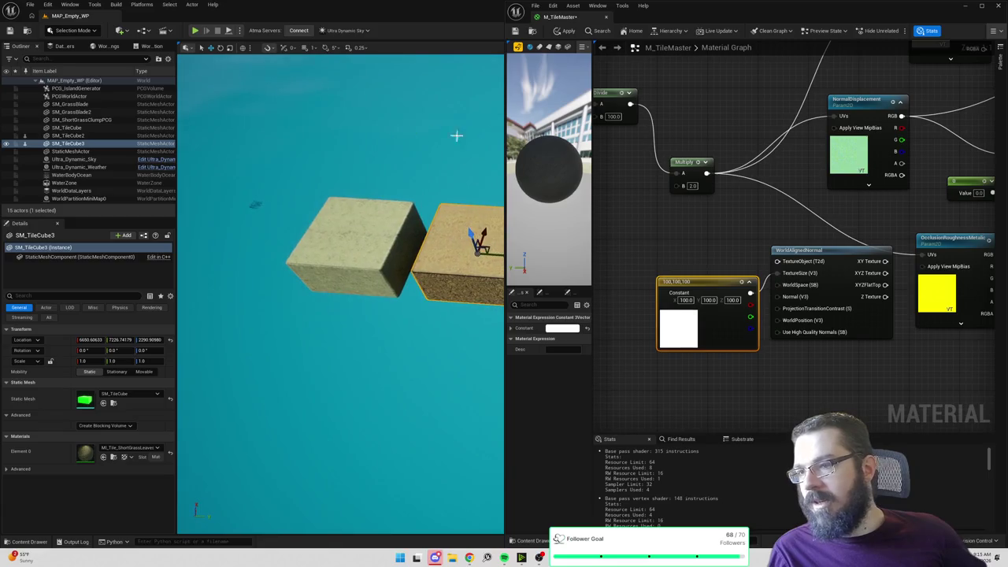
Step: Place a Plane shape from Quick Add and lift it above the two tile cubes
{"action": "left_click_drag", "start_coordinate": [509, 183], "coordinate": [605, 183]}
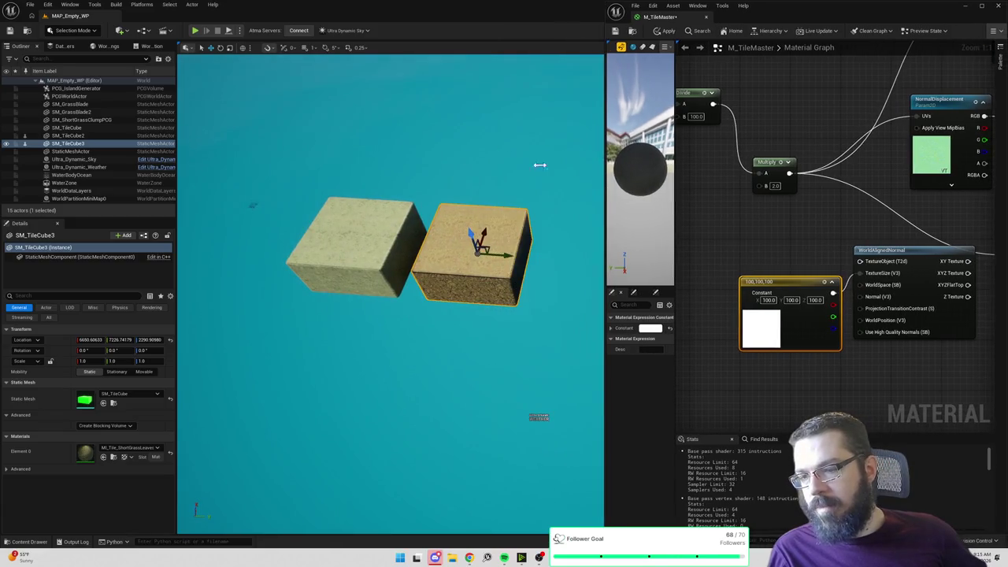
{"action": "left_click", "coordinate": [118, 30]}
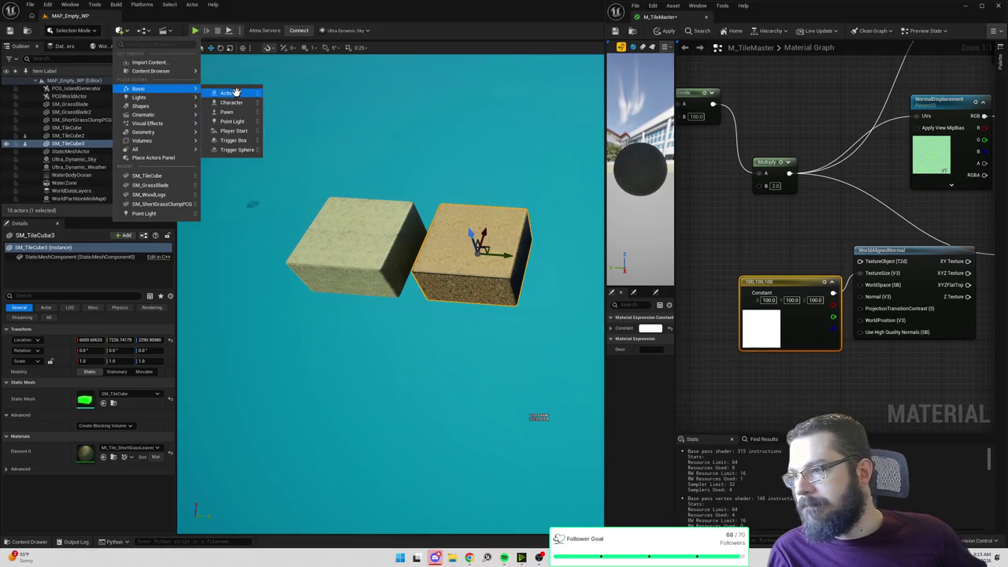
{"action": "mouse_move", "coordinate": [173, 110]}
{"action": "mouse_move", "coordinate": [169, 133]}
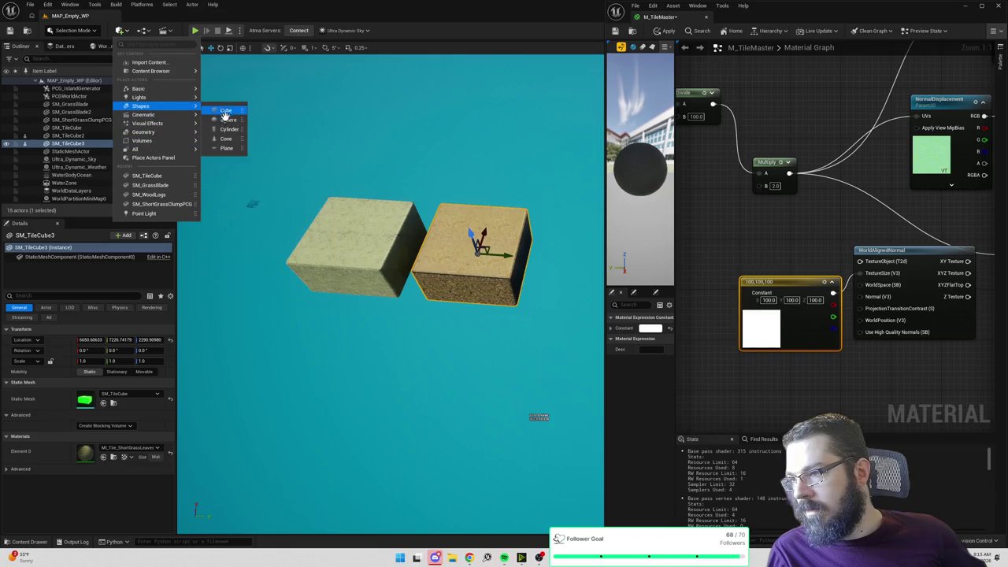
{"action": "left_click", "coordinate": [226, 148]}
{"action": "key", "text": "f"}
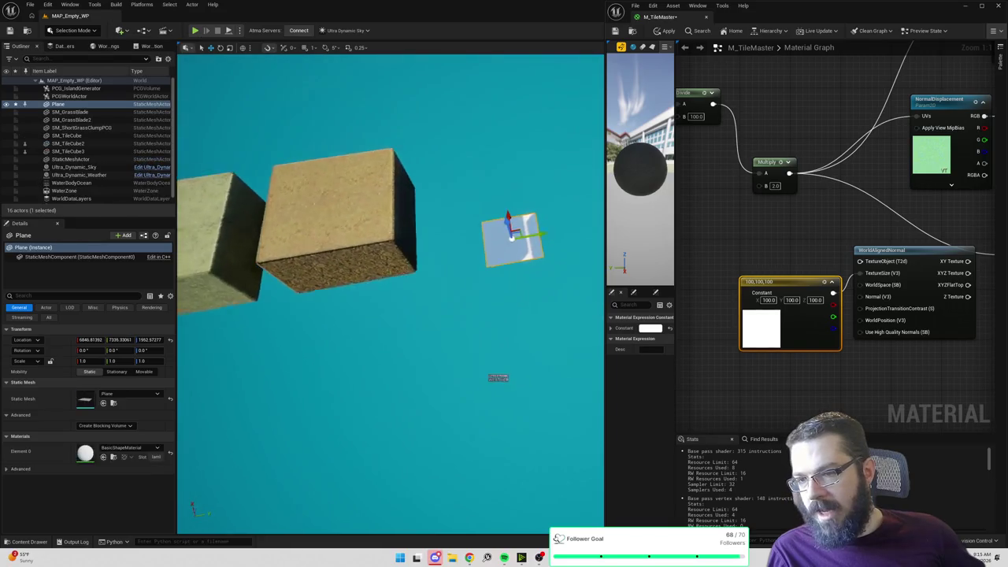
{"action": "left_click_drag", "start_coordinate": [475, 198], "coordinate": [475, 183]}
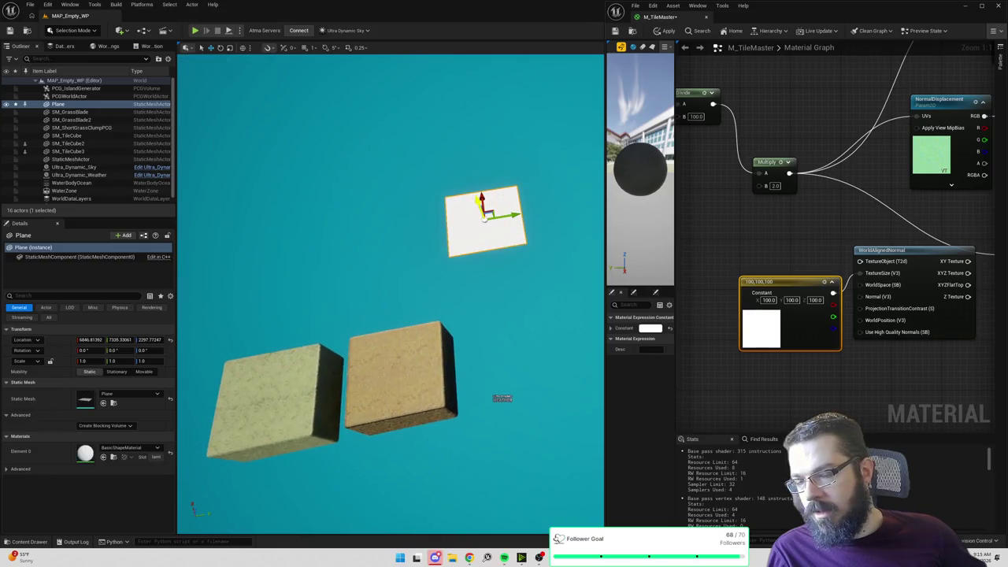
Step: Assign MI_Tile_ShortGrassLeaves to the plane's Element 0 material slot
{"action": "left_click", "coordinate": [142, 449]}
{"action": "type", "text": "grass"}
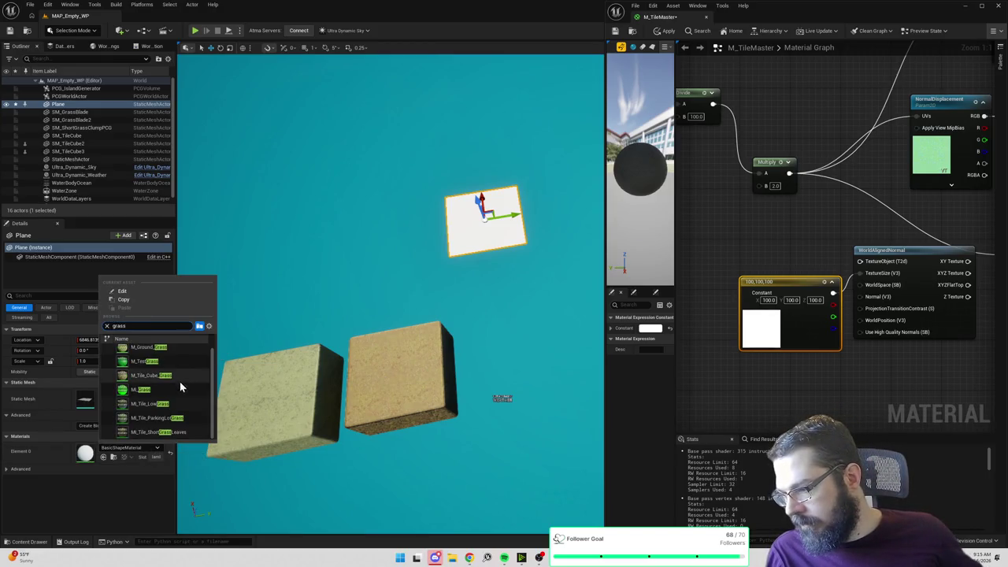
{"action": "left_click", "coordinate": [167, 431]}
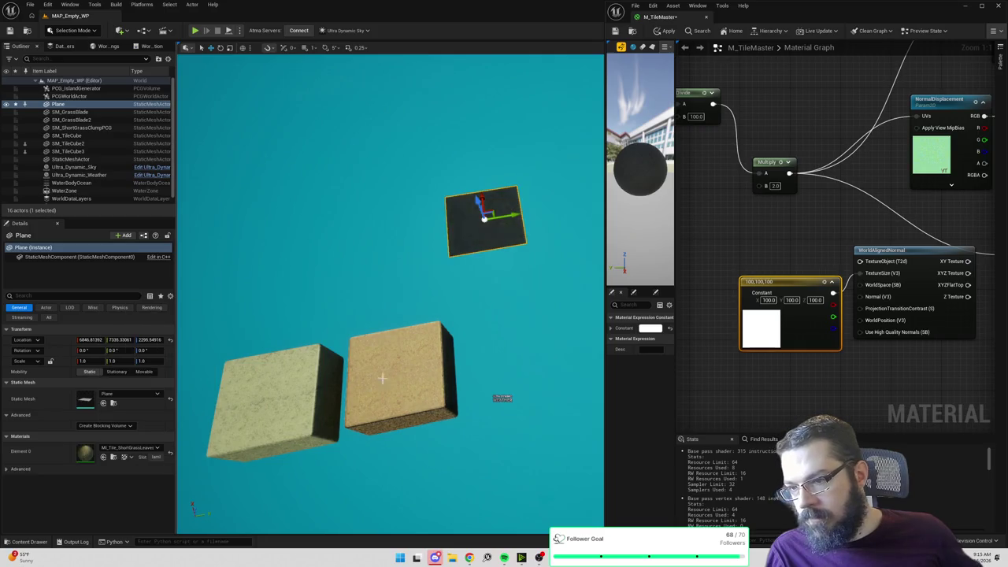
{"action": "scroll", "coordinate": [390, 292], "scroll_direction": "up", "scroll_amount": 6}
{"action": "scroll", "coordinate": [506, 292], "scroll_direction": "down", "scroll_amount": 5}
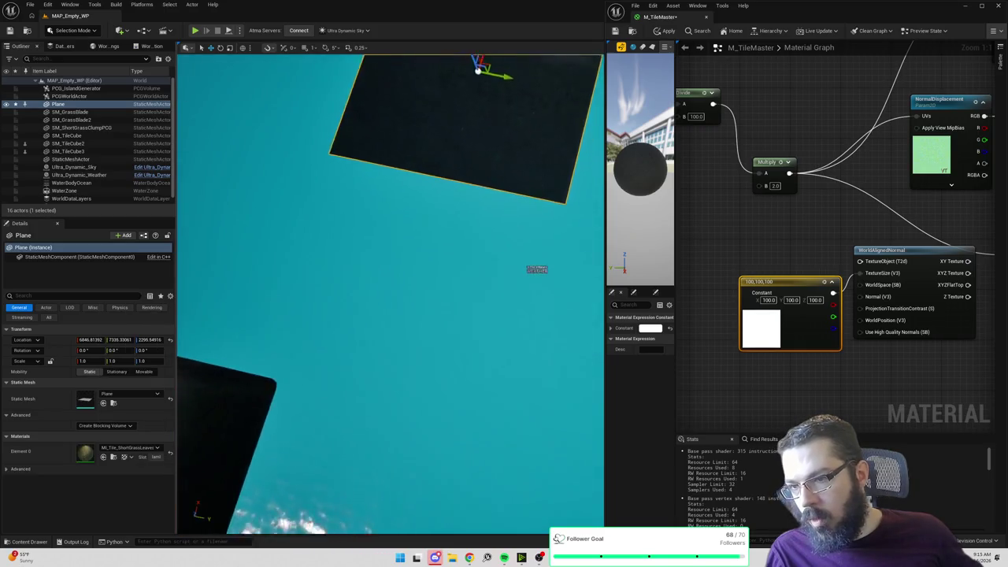
Step: Raise the plane higher and rotate it to 180, 185.12, 180
{"action": "left_click_drag", "start_coordinate": [518, 198], "coordinate": [467, 93]}
{"action": "key", "text": "f"}
{"action": "key", "text": "e"}
{"action": "mouse_move", "coordinate": [531, 226]}
{"action": "left_mouse_down"}
{"action": "mouse_move", "coordinate": [553, 211]}
{"action": "mouse_move", "coordinate": [512, 297]}
{"action": "mouse_move", "coordinate": [524, 229]}
{"action": "mouse_move", "coordinate": [538, 216]}
{"action": "mouse_move", "coordinate": [540, 250]}
{"action": "mouse_move", "coordinate": [557, 220]}
{"action": "mouse_move", "coordinate": [561, 338]}
{"action": "left_mouse_up"}
Step: Apply the pending M_TileMaster material changes to the level
{"action": "scroll", "coordinate": [828, 249], "scroll_direction": "down", "scroll_amount": 2}
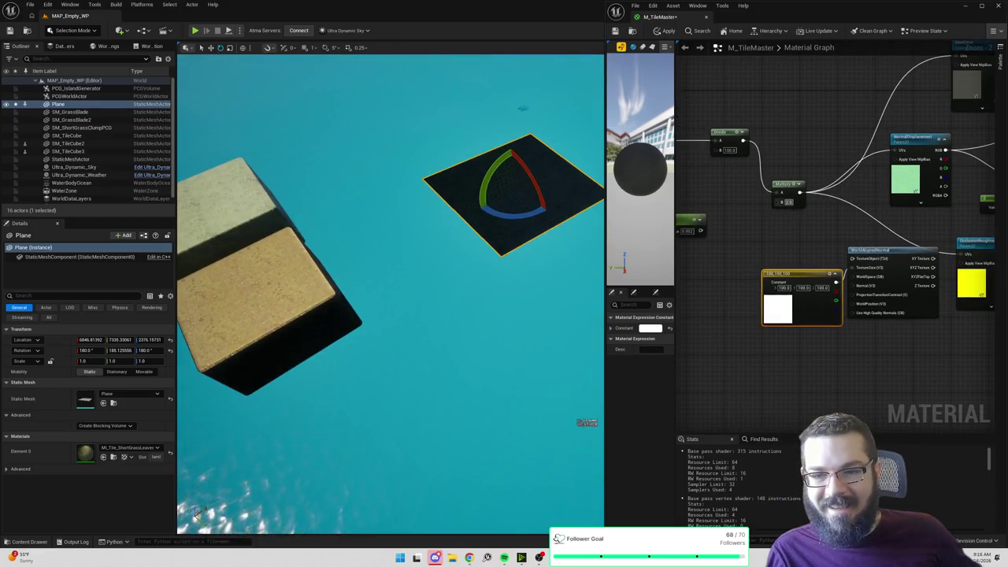
{"action": "left_click", "coordinate": [804, 233]}
{"action": "mouse_move", "coordinate": [804, 232]}
{"action": "left_mouse_down"}
{"action": "mouse_move", "coordinate": [814, 219]}
{"action": "mouse_move", "coordinate": [982, 244]}
{"action": "mouse_move", "coordinate": [938, 239]}
{"action": "left_mouse_up"}
{"action": "left_click", "coordinate": [658, 34]}
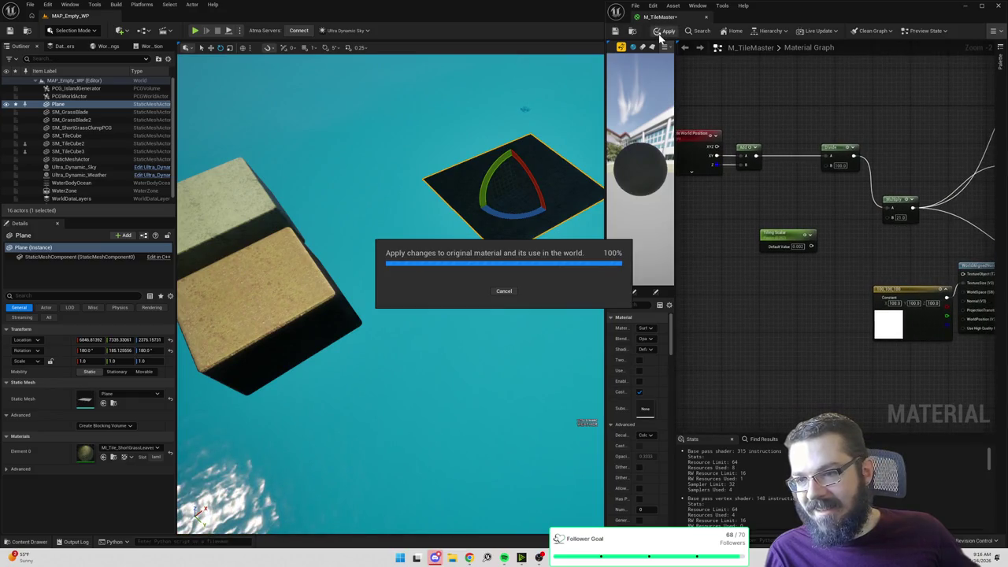
{"action": "left_click_drag", "start_coordinate": [879, 151], "coordinate": [785, 136]}
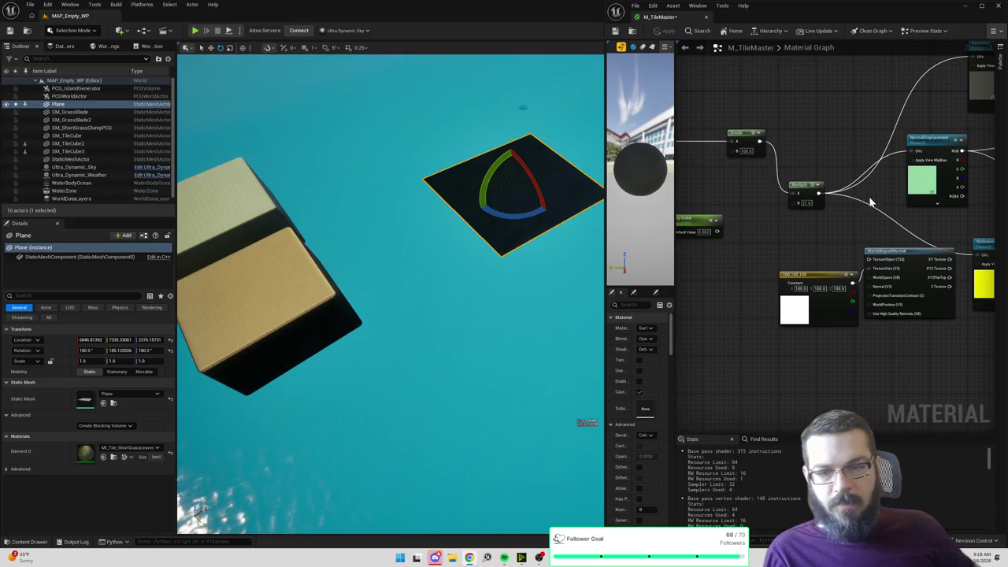
Step: Zoom the graph and snip the Constant and WorldAlignedNormal nodes
{"action": "scroll", "coordinate": [819, 205], "scroll_direction": "up", "scroll_amount": 2}
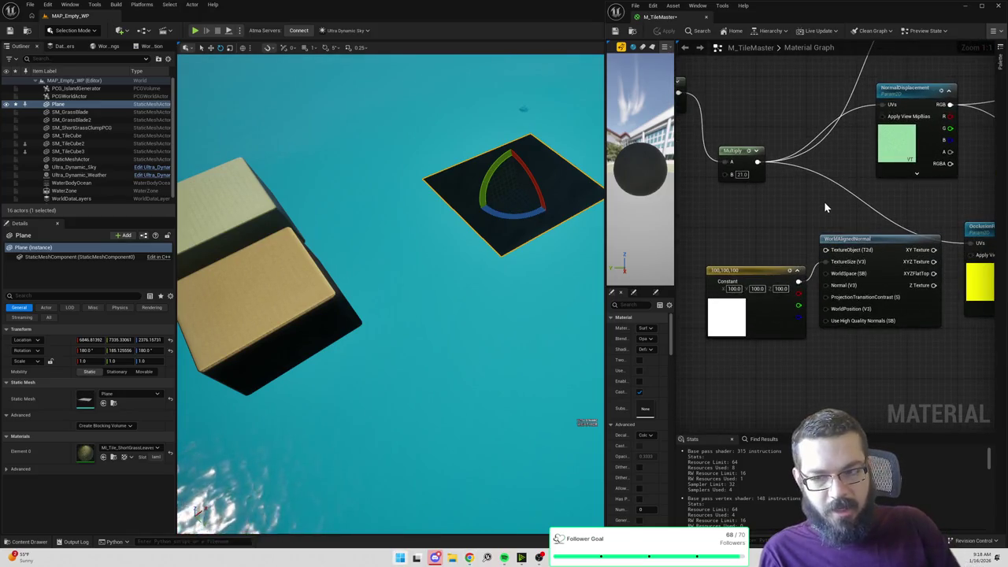
{"action": "key", "text": "alt+Tab"}
{"action": "key", "text": "alt+Tab"}
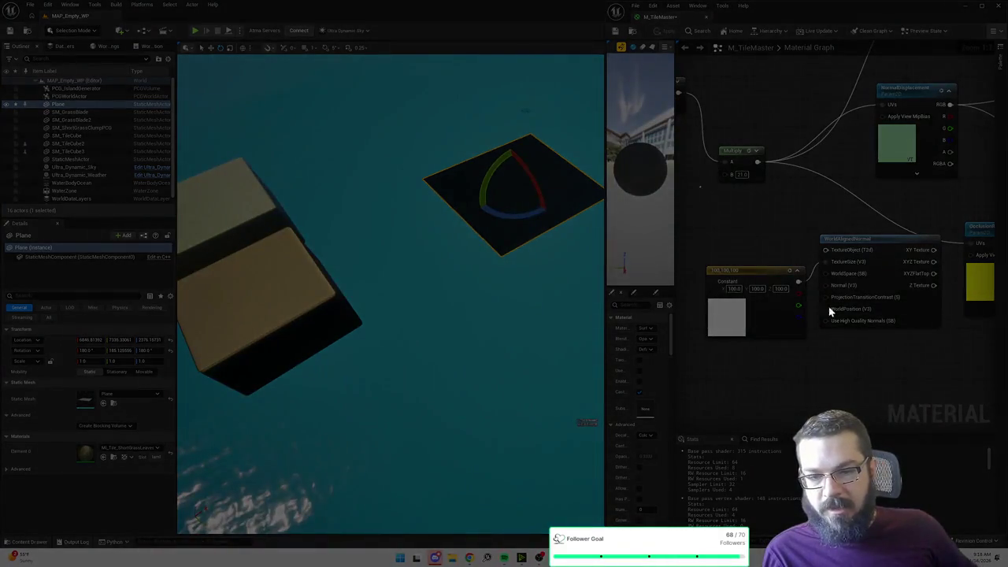
{"action": "mouse_move", "coordinate": [699, 186]}
{"action": "left_mouse_down"}
{"action": "mouse_move", "coordinate": [963, 382]}
{"action": "mouse_move", "coordinate": [953, 377]}
{"action": "left_mouse_up"}
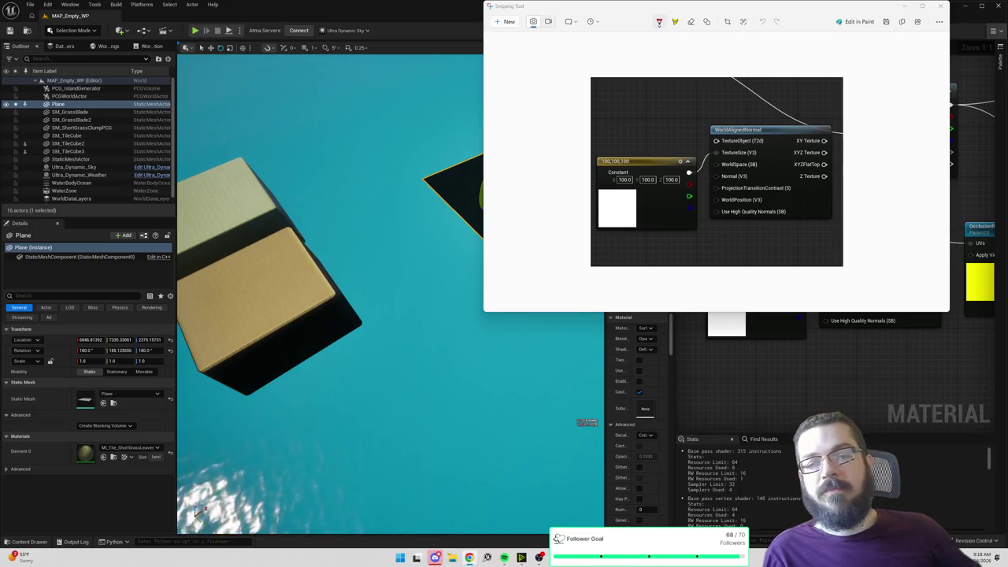
Step: Close the Snipping Tool capture window
{"action": "left_click", "coordinate": [944, 6]}
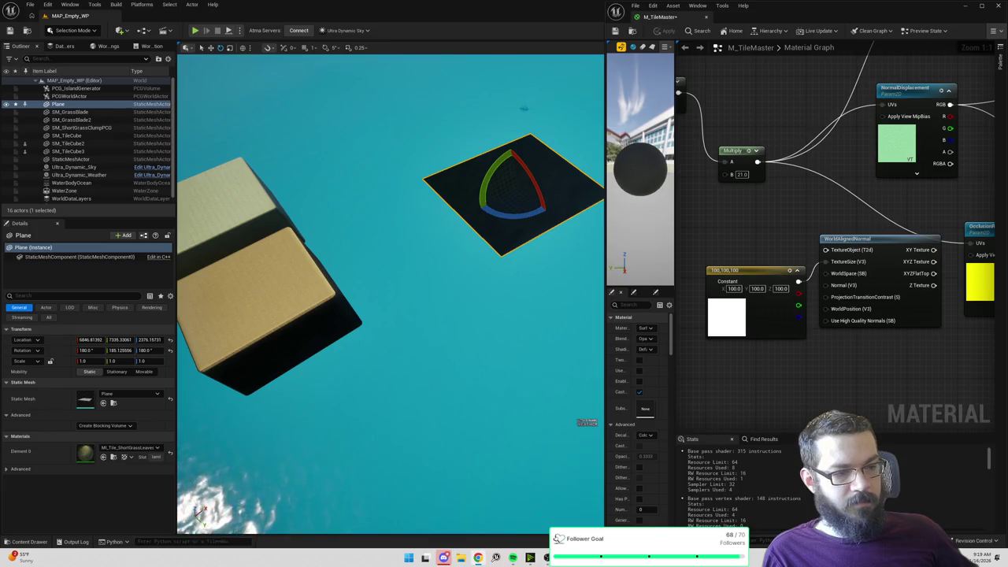
Step: Add a Texture Object node beside WorldAlignedNormal and move the 100,100,100 Constant below it
{"action": "right_click", "coordinate": [780, 212]}
{"action": "type", "text": "textur"}
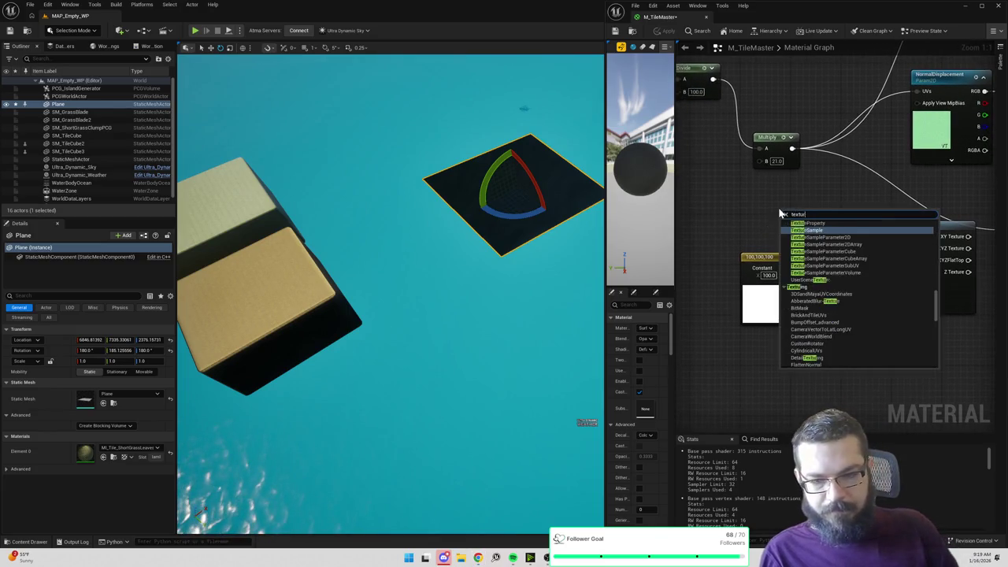
{"action": "type", "text": "e objec"}
{"action": "key", "text": "Return"}
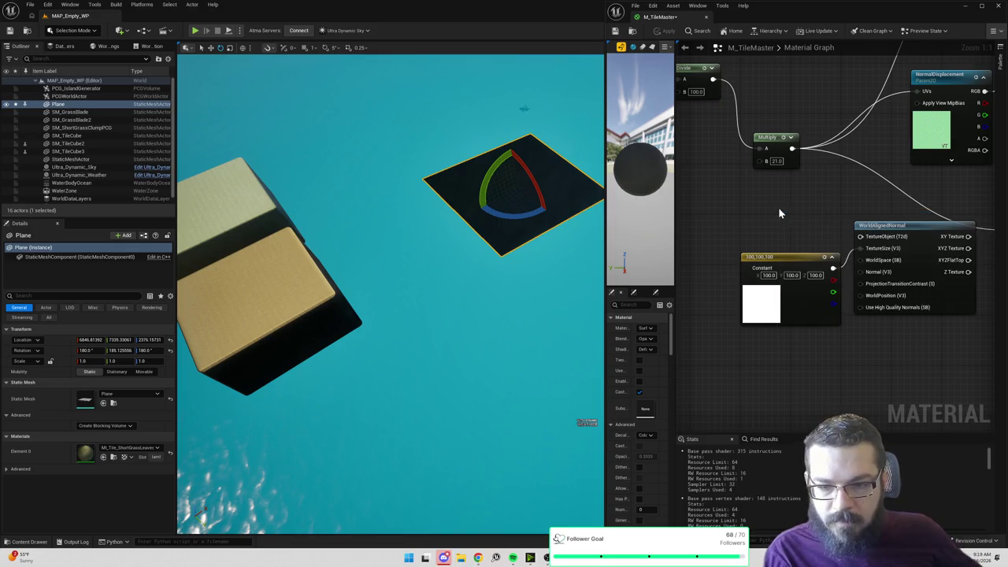
{"action": "left_click_drag", "start_coordinate": [776, 258], "coordinate": [802, 308]}
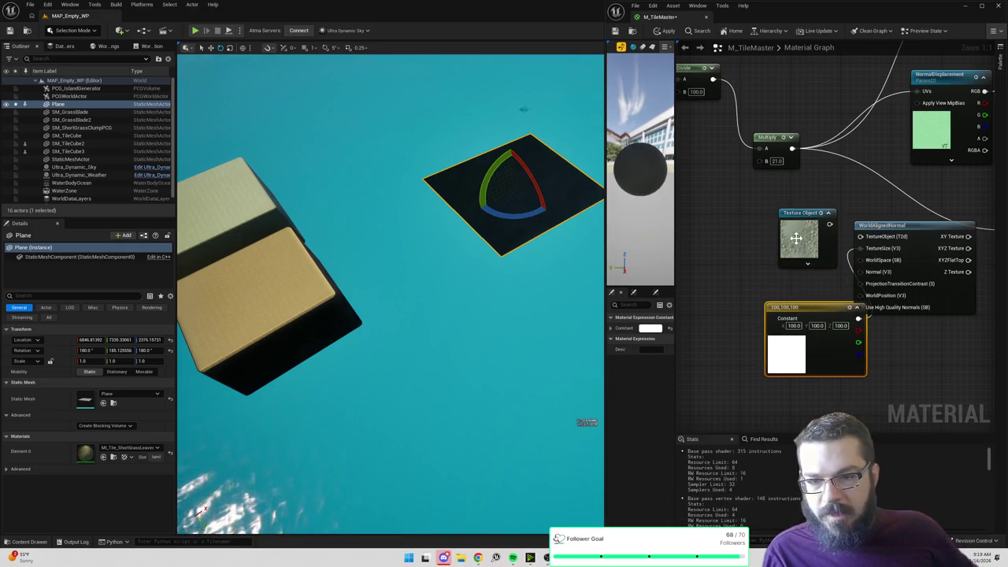
Step: Widen the material editor's details and graph areas, and reposition the Texture Object node
{"action": "left_click", "coordinate": [797, 239]}
{"action": "left_click_drag", "start_coordinate": [675, 334], "coordinate": [734, 335]}
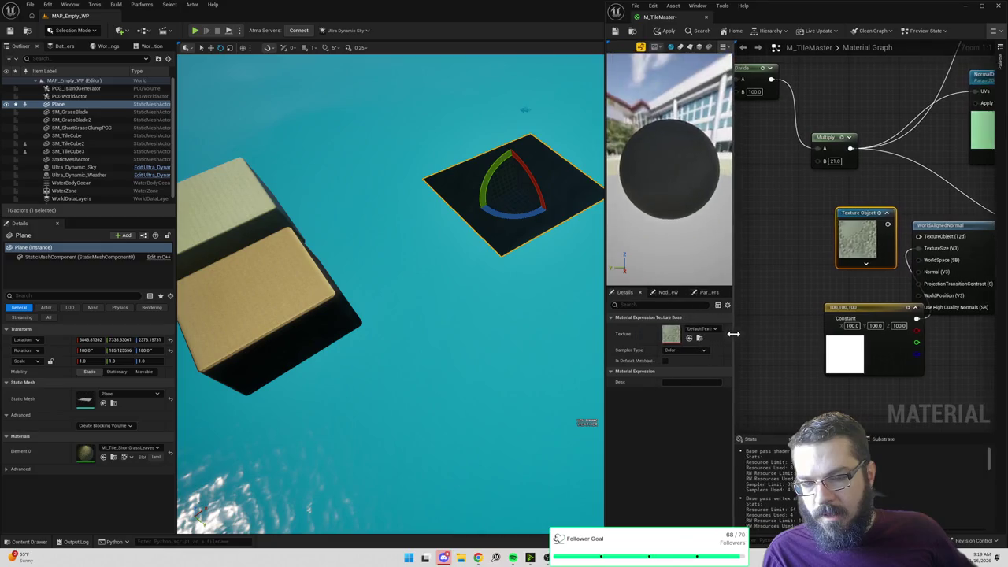
{"action": "left_click_drag", "start_coordinate": [604, 316], "coordinate": [554, 316]}
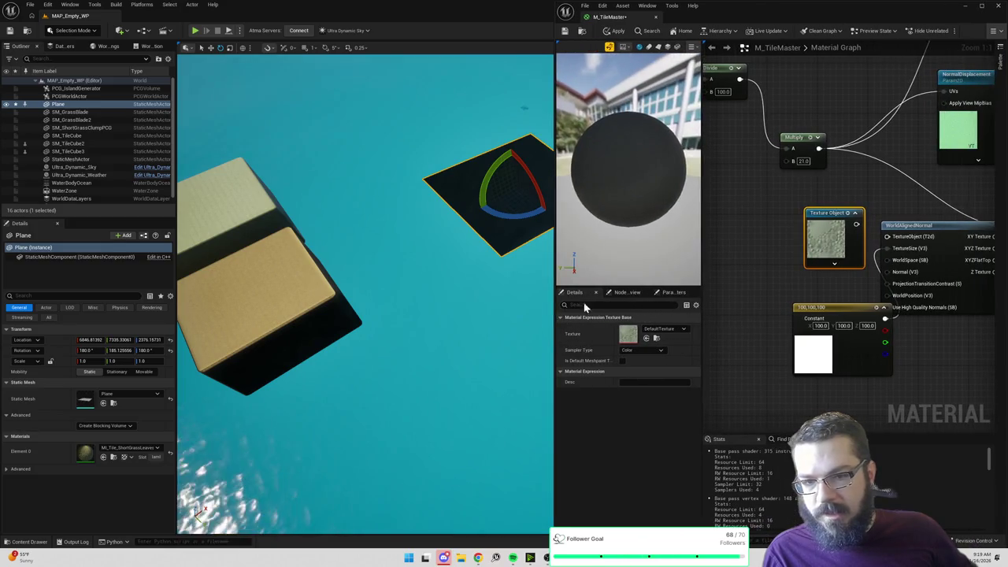
{"action": "left_click_drag", "start_coordinate": [843, 230], "coordinate": [803, 223]}
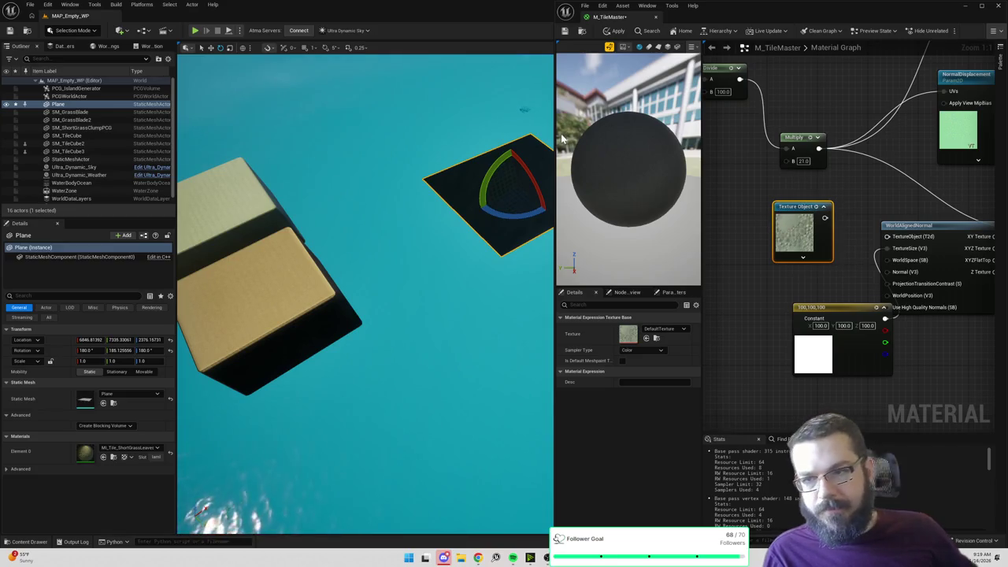
{"action": "scroll", "coordinate": [866, 196], "scroll_direction": "down", "scroll_amount": 3}
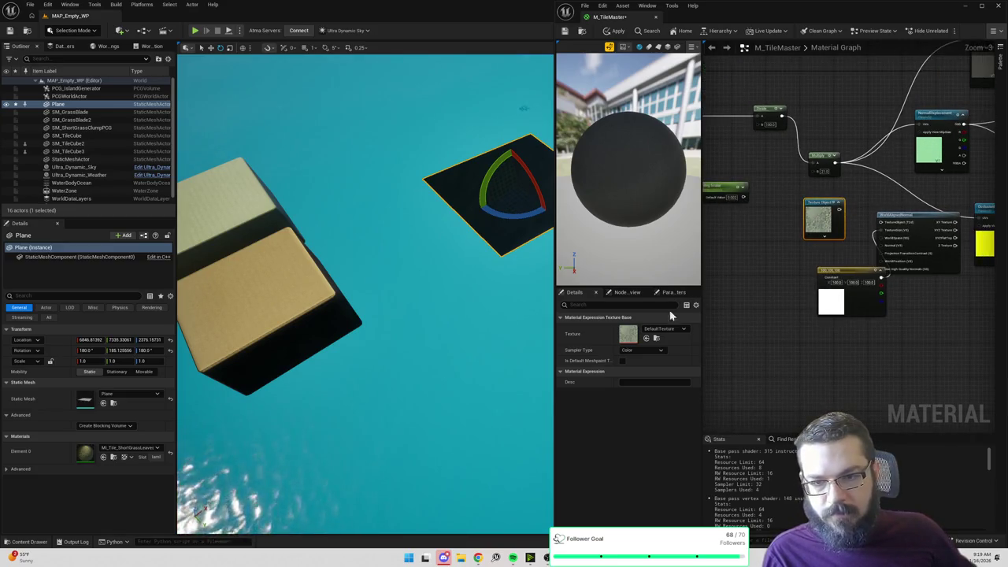
{"action": "right_click", "coordinate": [827, 226]}
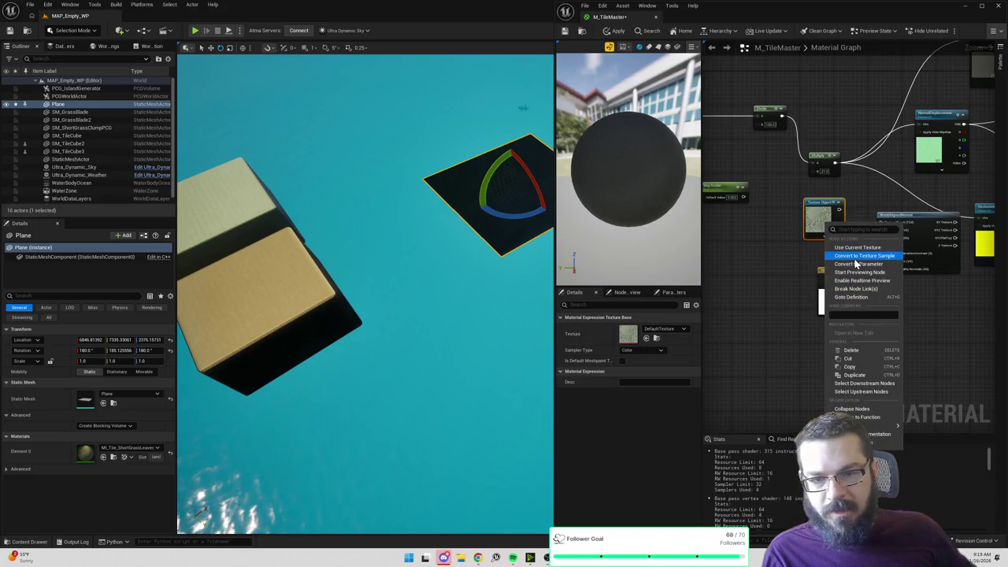
{"action": "left_click_drag", "start_coordinate": [776, 224], "coordinate": [814, 225]}
Step: Select SM_TileCube4 in the level and switch to the Move tool
{"action": "mouse_move", "coordinate": [356, 247]}
{"action": "left_mouse_down"}
{"action": "mouse_move", "coordinate": [308, 288]}
{"action": "mouse_move", "coordinate": [311, 277]}
{"action": "mouse_move", "coordinate": [511, 350]}
{"action": "left_mouse_up"}
{"action": "left_click", "coordinate": [311, 277]}
{"action": "key", "text": "w"}
{"action": "mouse_move", "coordinate": [814, 215]}
{"action": "left_mouse_down"}
{"action": "mouse_move", "coordinate": [822, 209]}
{"action": "mouse_move", "coordinate": [874, 232]}
{"action": "left_mouse_up"}
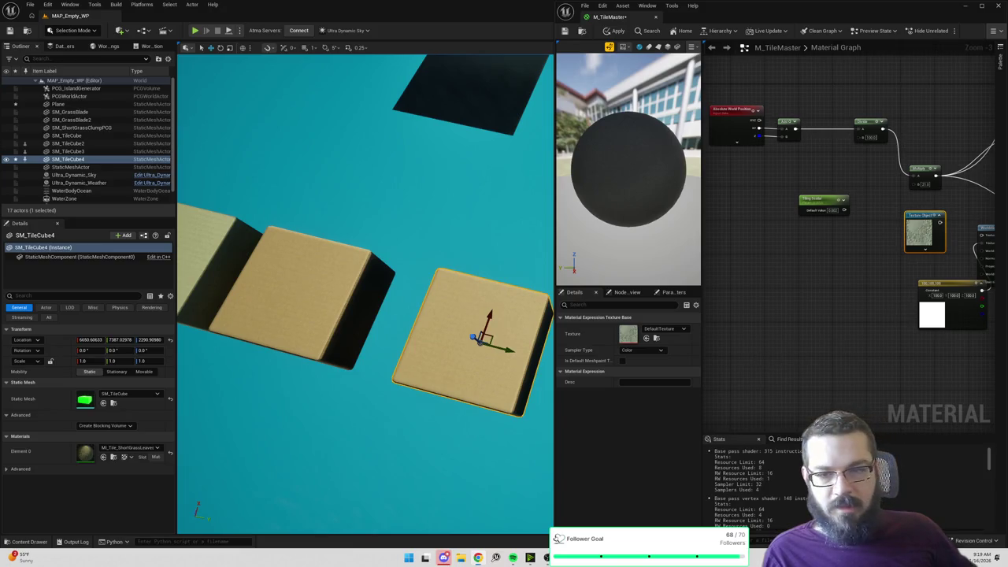
{"action": "scroll", "coordinate": [805, 217], "scroll_direction": "up", "scroll_amount": 3}
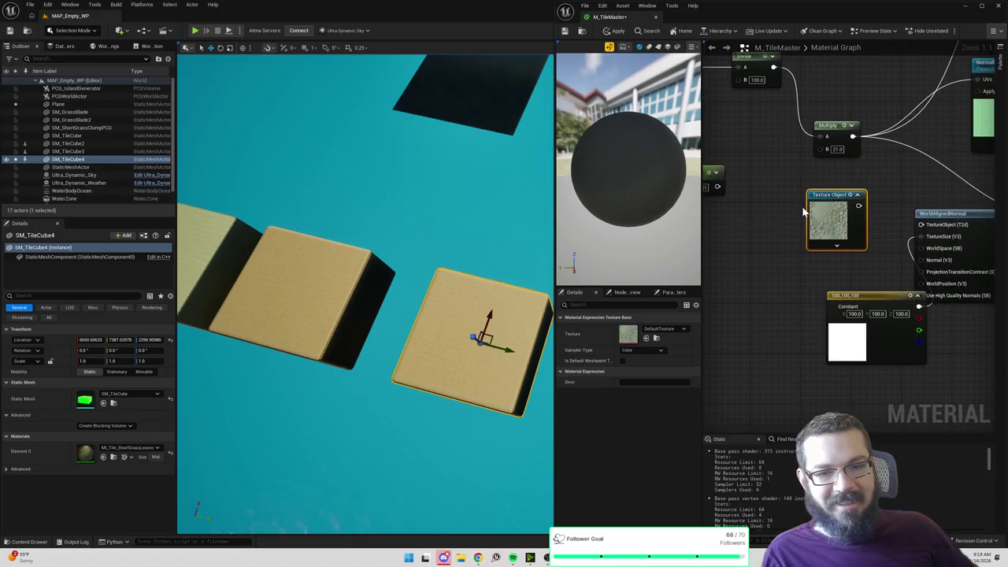
{"action": "mouse_move", "coordinate": [858, 206]}
{"action": "left_mouse_down"}
{"action": "mouse_move", "coordinate": [933, 227]}
{"action": "mouse_move", "coordinate": [851, 225]}
{"action": "left_mouse_up"}
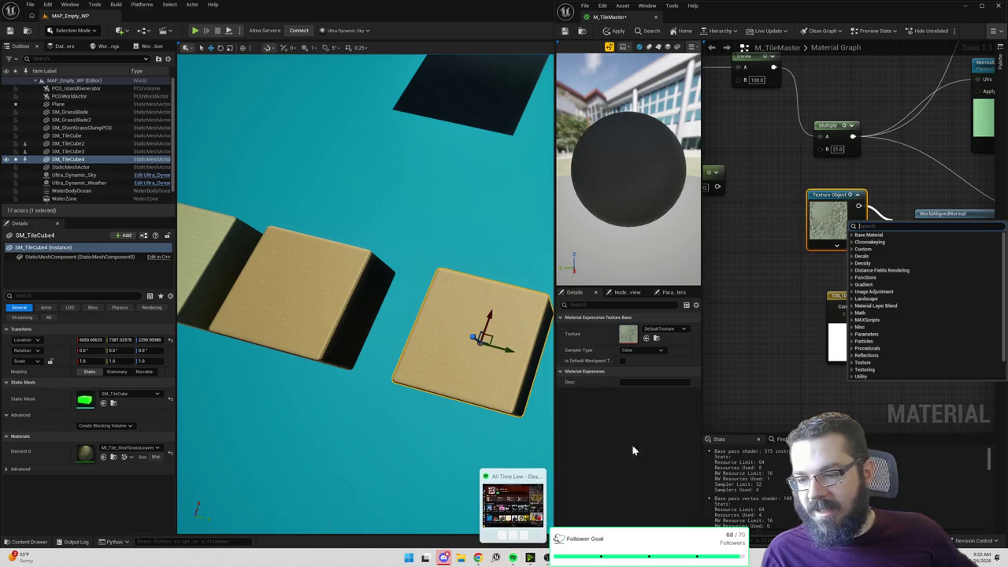
{"action": "left_click", "coordinate": [835, 285]}
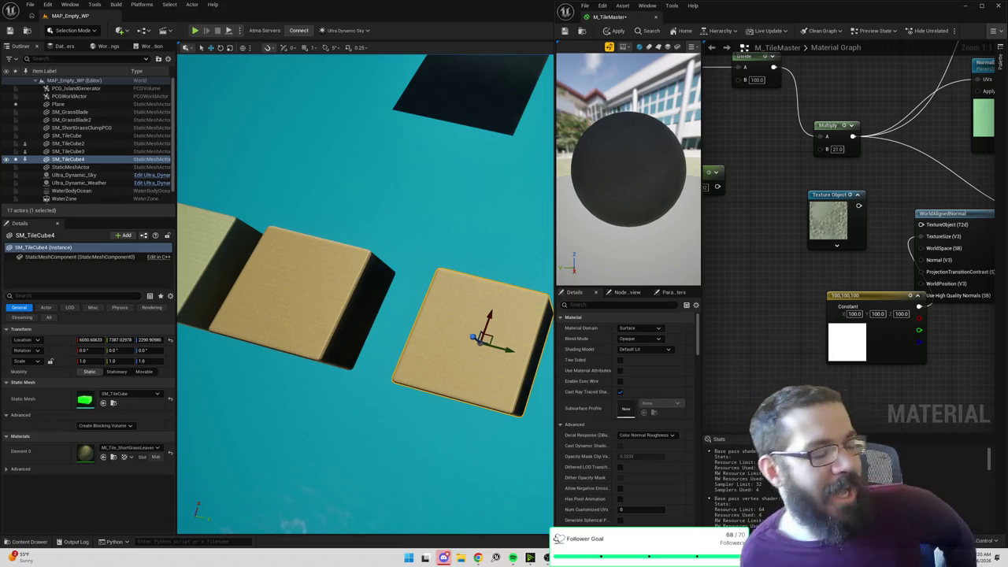
{"action": "mouse_move", "coordinate": [895, 171]}
{"action": "left_mouse_down"}
{"action": "mouse_move", "coordinate": [827, 146]}
{"action": "mouse_move", "coordinate": [918, 176]}
{"action": "mouse_move", "coordinate": [874, 157]}
{"action": "mouse_move", "coordinate": [792, 211]}
{"action": "left_mouse_up"}
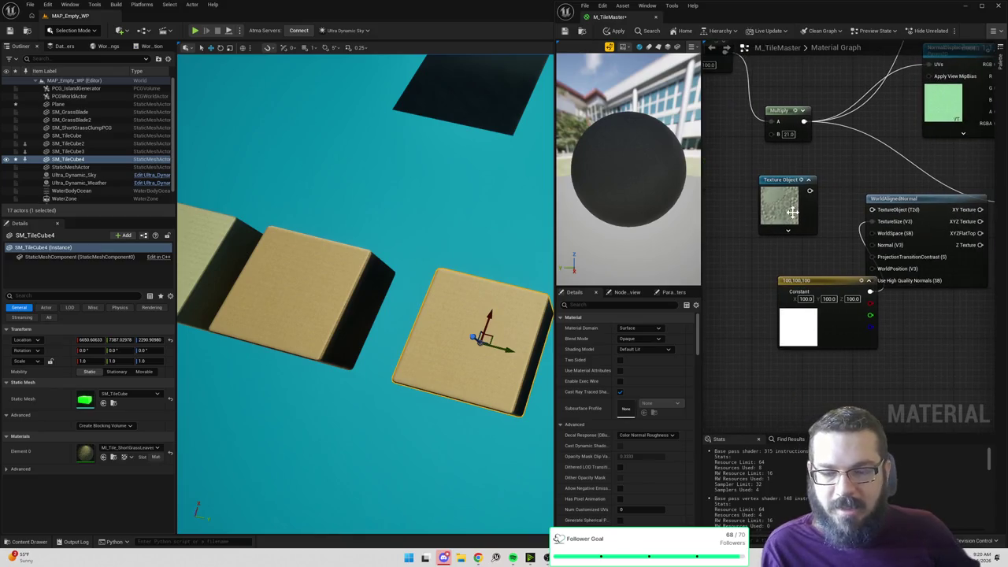
Step: Assign T_ShortGrassLeaves_NormalHeight as the Texture Object node's texture
{"action": "left_click", "coordinate": [791, 211]}
{"action": "left_click", "coordinate": [662, 330]}
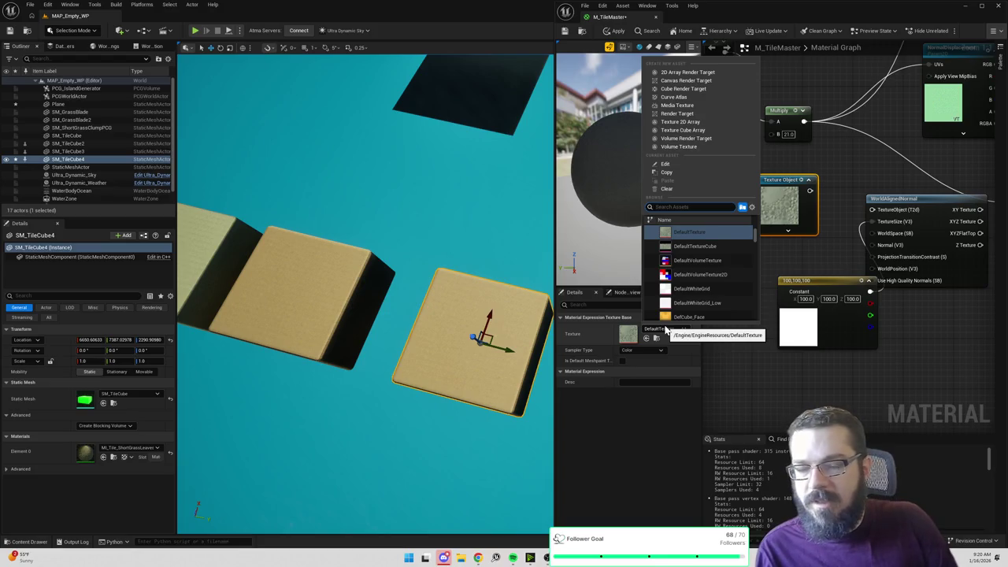
{"action": "type", "text": "parkin"}
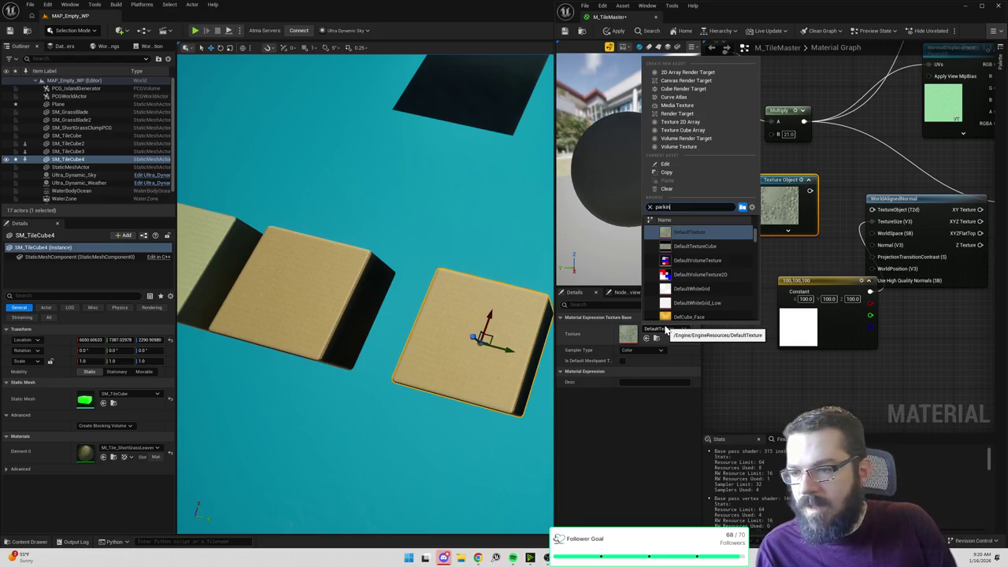
{"action": "key", "text": "BackSpace"}
{"action": "key", "text": "BackSpace"}
{"action": "key", "text": "BackSpace"}
{"action": "type", "text": "short"}
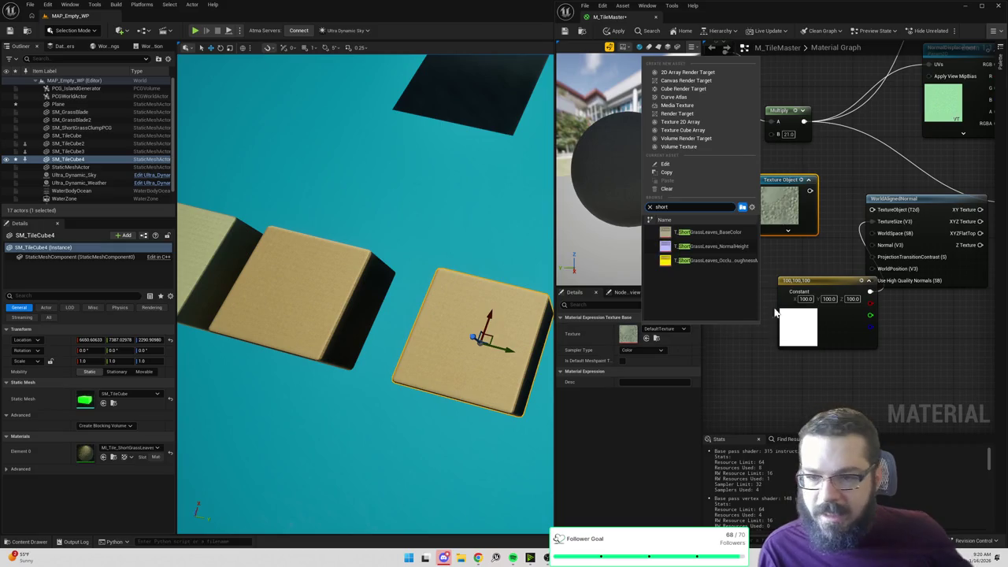
{"action": "left_click", "coordinate": [713, 252]}
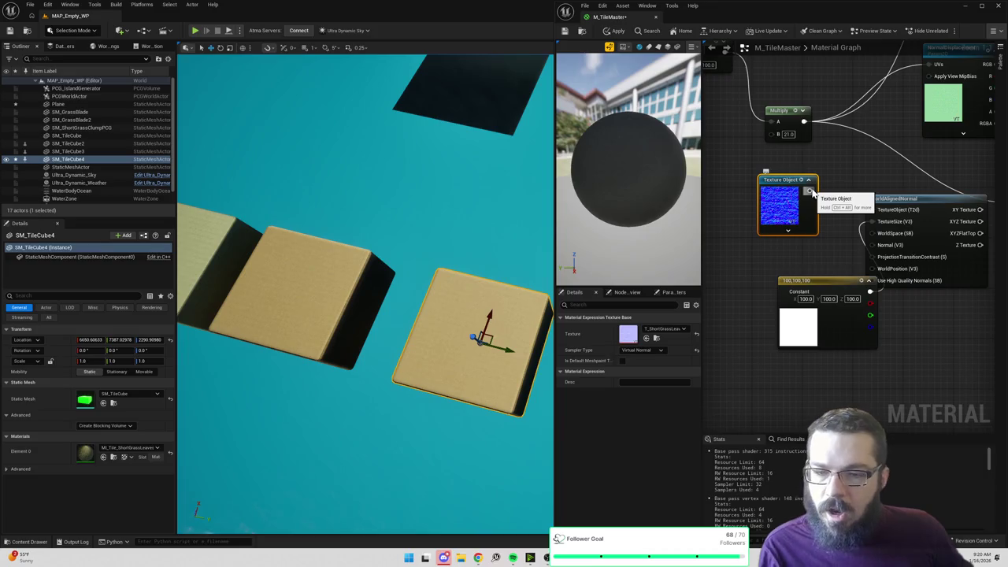
Step: Wire the Texture Object into WorldAlignedNormal's TextureObject input and lower the Constant node
{"action": "left_click_drag", "start_coordinate": [809, 191], "coordinate": [874, 213]}
{"action": "left_click_drag", "start_coordinate": [845, 282], "coordinate": [837, 313]}
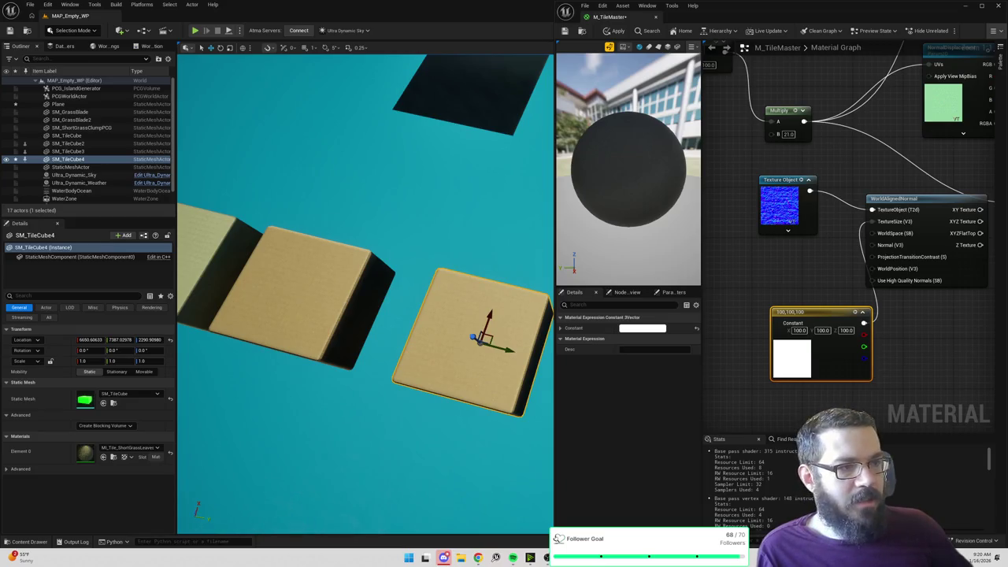
{"action": "left_click_drag", "start_coordinate": [859, 263], "coordinate": [777, 271]}
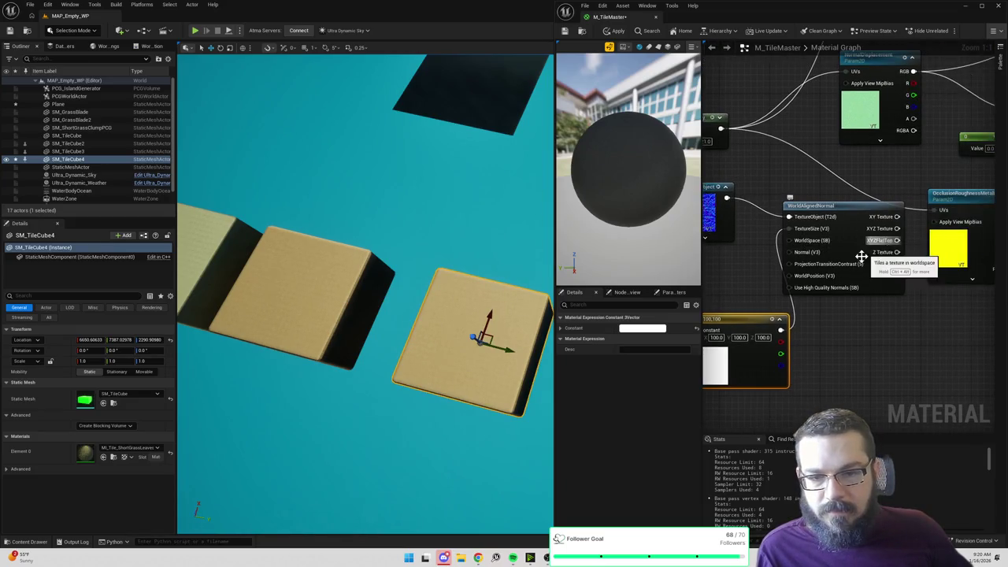
Step: Move the Texture Object, WorldAlignedNormal and Constant nodes together to the left
{"action": "scroll", "coordinate": [861, 256], "scroll_direction": "down", "scroll_amount": 2}
{"action": "left_click", "coordinate": [864, 247], "text": "ctrl"}
{"action": "left_click", "coordinate": [743, 225], "text": "ctrl"}
{"action": "mouse_move", "coordinate": [864, 247]}
{"action": "left_mouse_down"}
{"action": "mouse_move", "coordinate": [838, 255]}
{"action": "mouse_move", "coordinate": [828, 275]}
{"action": "mouse_move", "coordinate": [842, 248]}
{"action": "mouse_move", "coordinate": [823, 229]}
{"action": "left_mouse_up"}
{"action": "left_click", "coordinate": [854, 225]}
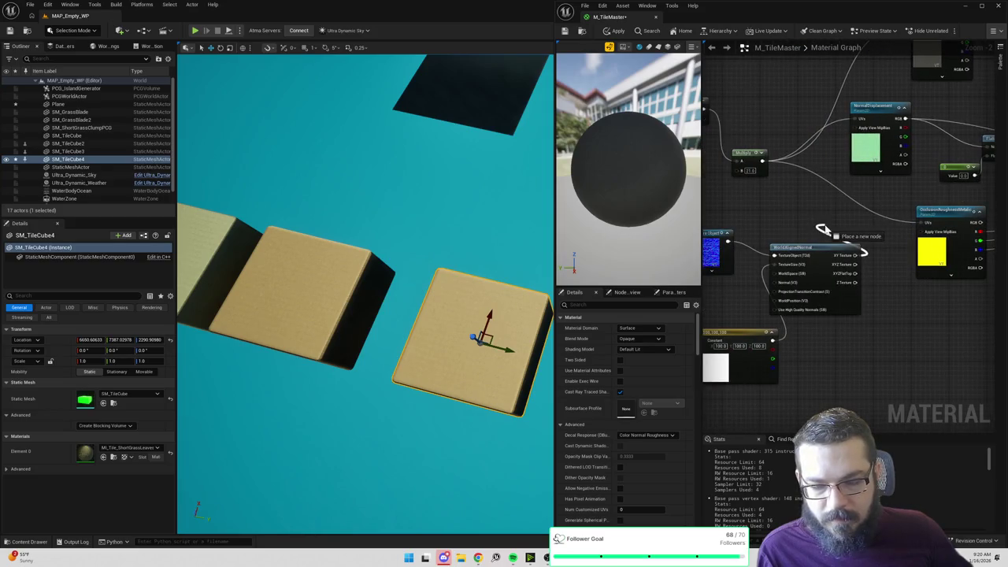
Step: Connect WorldAlignedNormal's output to the material's Normal input and apply the changes
{"action": "mouse_move", "coordinate": [823, 228]}
{"action": "left_mouse_down"}
{"action": "mouse_move", "coordinate": [988, 226]}
{"action": "mouse_move", "coordinate": [967, 224]}
{"action": "mouse_move", "coordinate": [900, 150]}
{"action": "left_mouse_up"}
{"action": "left_click_drag", "start_coordinate": [811, 183], "coordinate": [1000, 171]}
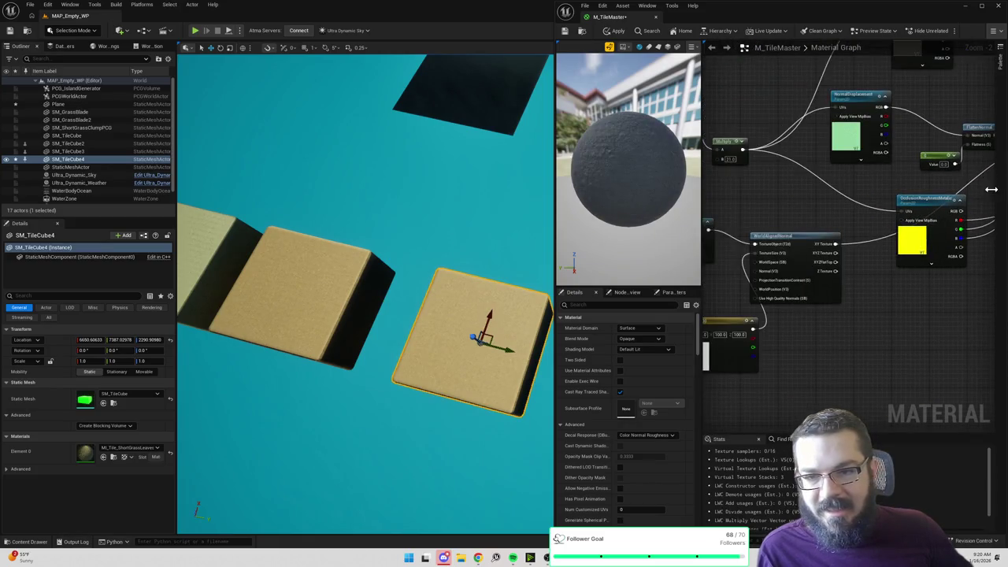
{"action": "left_click_drag", "start_coordinate": [812, 187], "coordinate": [800, 234]}
{"action": "left_click", "coordinate": [613, 31]}
{"action": "left_click", "coordinate": [612, 32]}
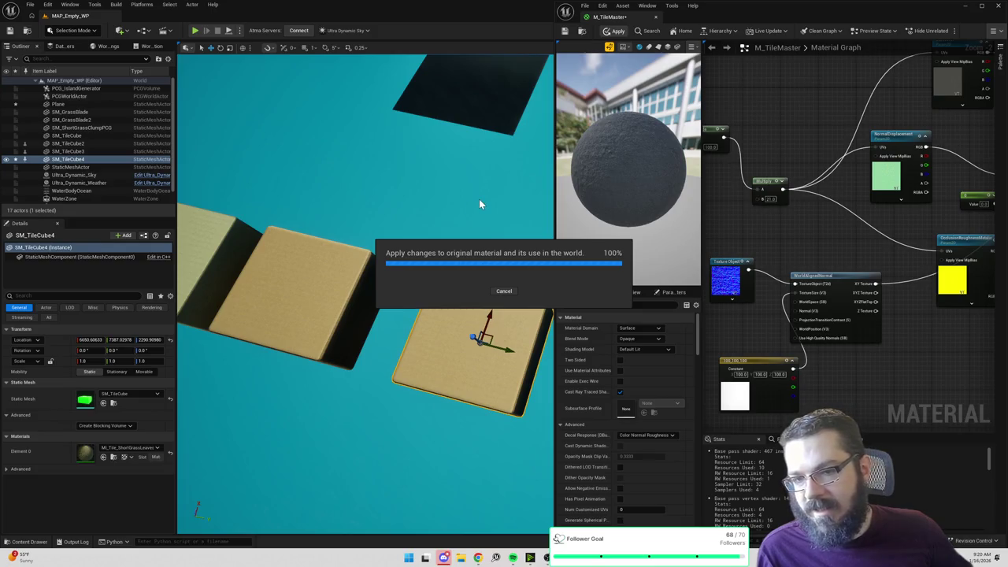
Step: Move the camera closer to the blocks, tidy the Constant node, and reapply M_TileMaster
{"action": "mouse_move", "coordinate": [479, 202]}
{"action": "left_mouse_down"}
{"action": "mouse_move", "coordinate": [462, 150]}
{"action": "mouse_move", "coordinate": [453, 169]}
{"action": "left_mouse_up"}
{"action": "left_click_drag", "start_coordinate": [768, 360], "coordinate": [751, 336]}
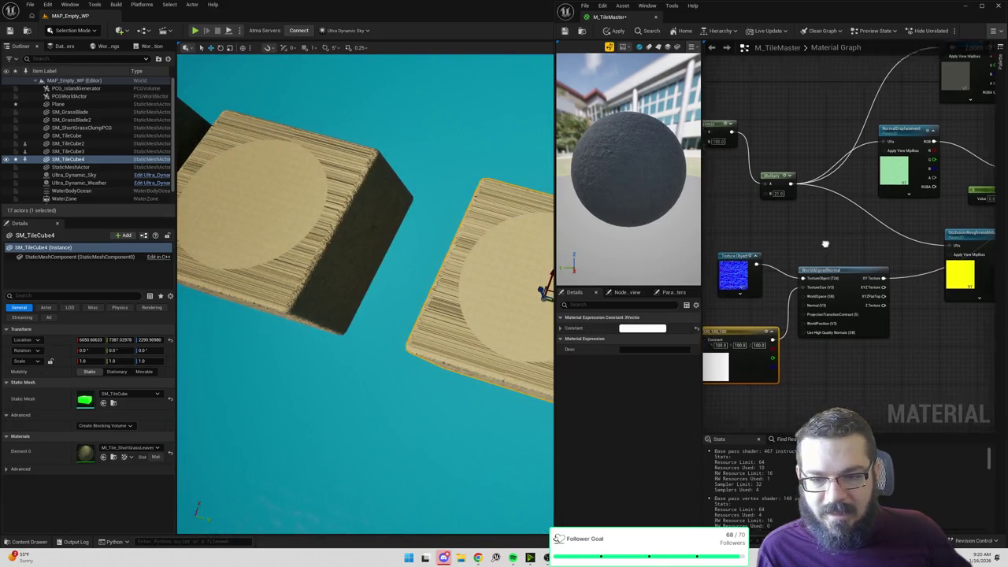
{"action": "left_click_drag", "start_coordinate": [826, 244], "coordinate": [857, 228]}
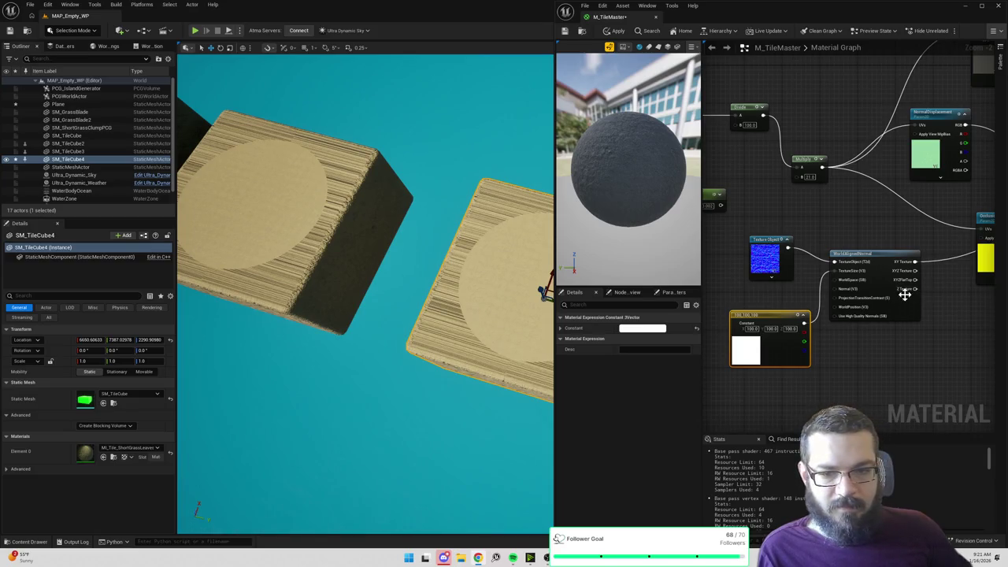
{"action": "mouse_move", "coordinate": [911, 270]}
{"action": "left_mouse_down"}
{"action": "mouse_move", "coordinate": [904, 234]}
{"action": "mouse_move", "coordinate": [787, 242]}
{"action": "mouse_move", "coordinate": [991, 225]}
{"action": "mouse_move", "coordinate": [934, 169]}
{"action": "mouse_move", "coordinate": [969, 172]}
{"action": "mouse_move", "coordinate": [961, 158]}
{"action": "left_mouse_up"}
{"action": "left_click", "coordinate": [615, 31]}
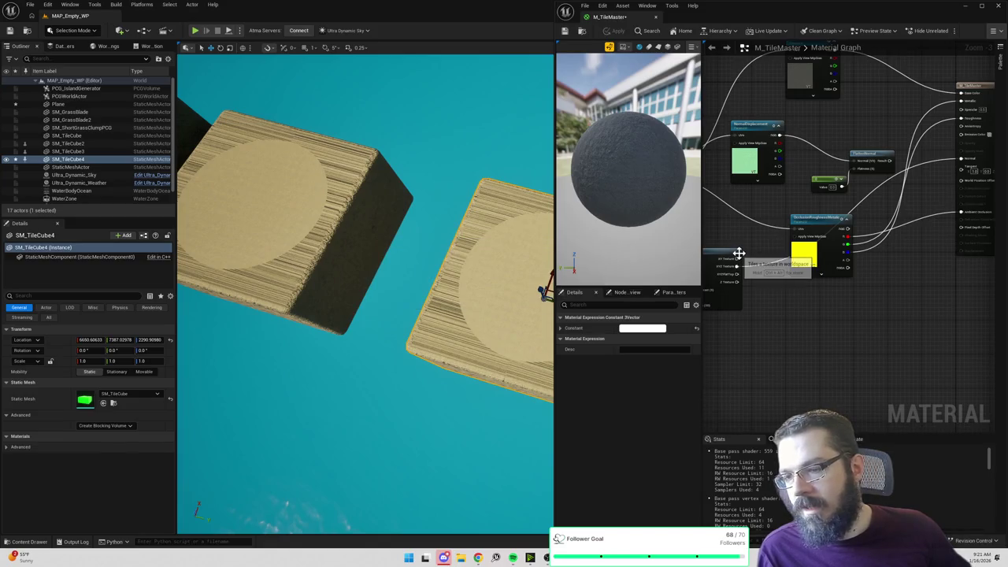
Step: Frame SM_TileCube4 in the viewport and look around WorldAlignedNormal in the graph
{"action": "key", "text": "f"}
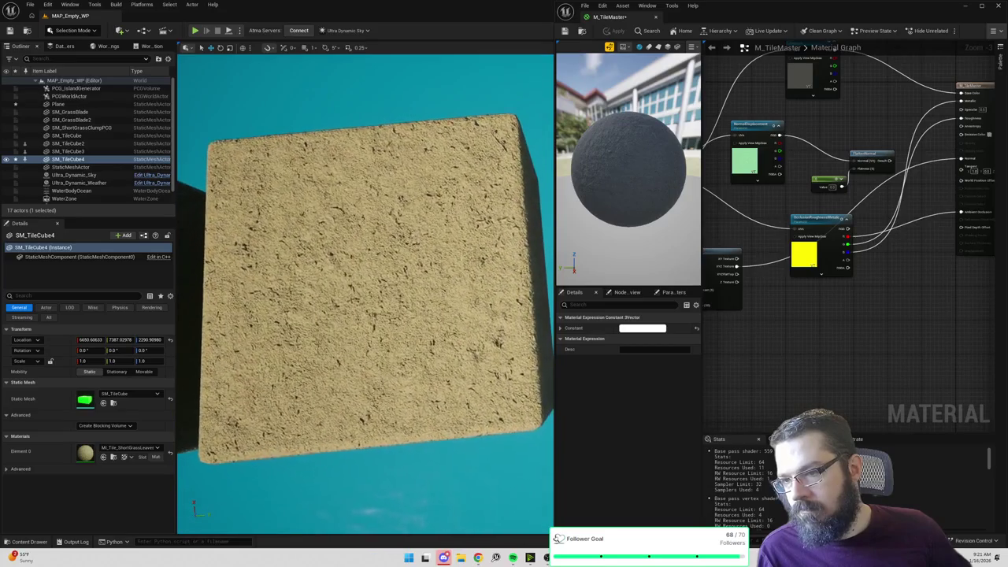
{"action": "mouse_move", "coordinate": [776, 226]}
{"action": "left_mouse_down"}
{"action": "mouse_move", "coordinate": [812, 206]}
{"action": "mouse_move", "coordinate": [860, 204]}
{"action": "left_mouse_up"}
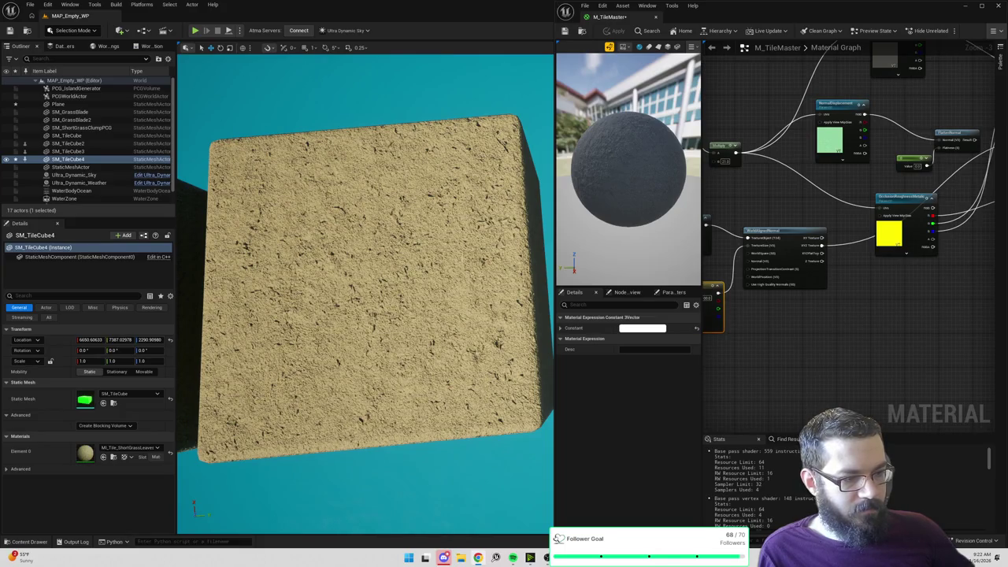
{"action": "scroll", "coordinate": [755, 292], "scroll_direction": "up", "scroll_amount": 2}
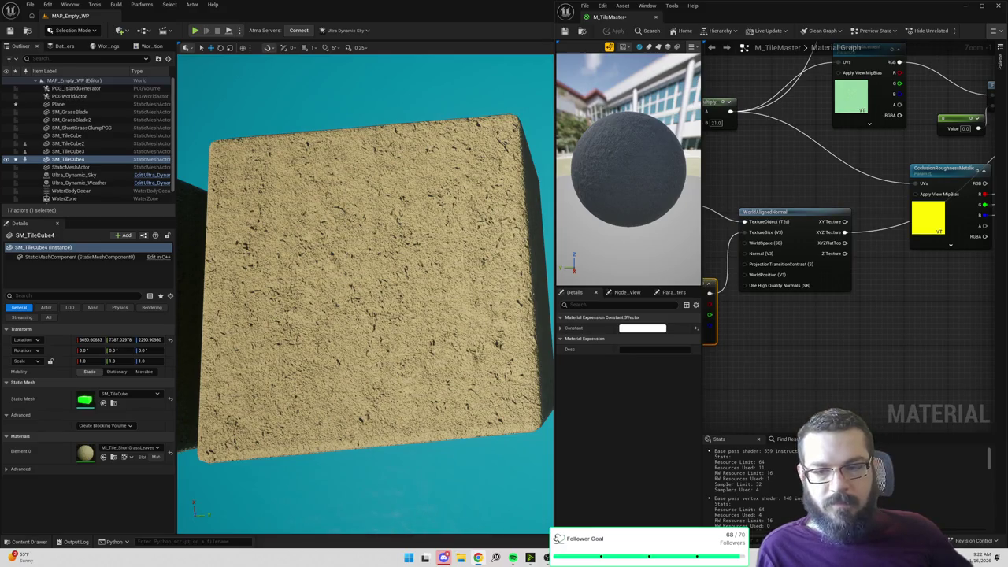
{"action": "mouse_move", "coordinate": [769, 290]}
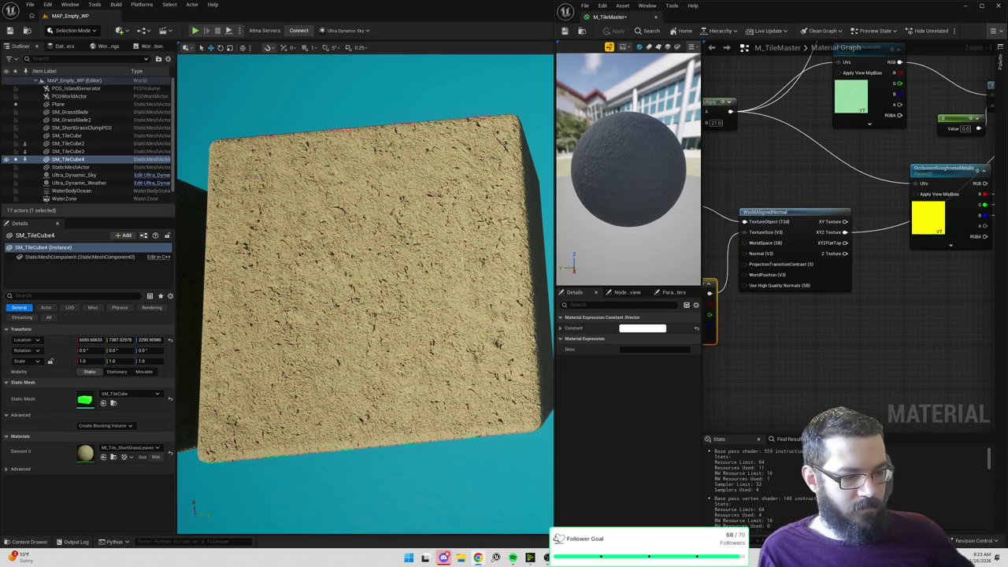
Step: Search the graph for a 'worldaligned colo' node, then cancel without adding one
{"action": "left_click", "coordinate": [827, 330]}
{"action": "mouse_move", "coordinate": [896, 299]}
{"action": "left_mouse_down"}
{"action": "mouse_move", "coordinate": [983, 311]}
{"action": "mouse_move", "coordinate": [929, 331]}
{"action": "mouse_move", "coordinate": [967, 234]}
{"action": "left_mouse_up"}
{"action": "right_click", "coordinate": [871, 121]}
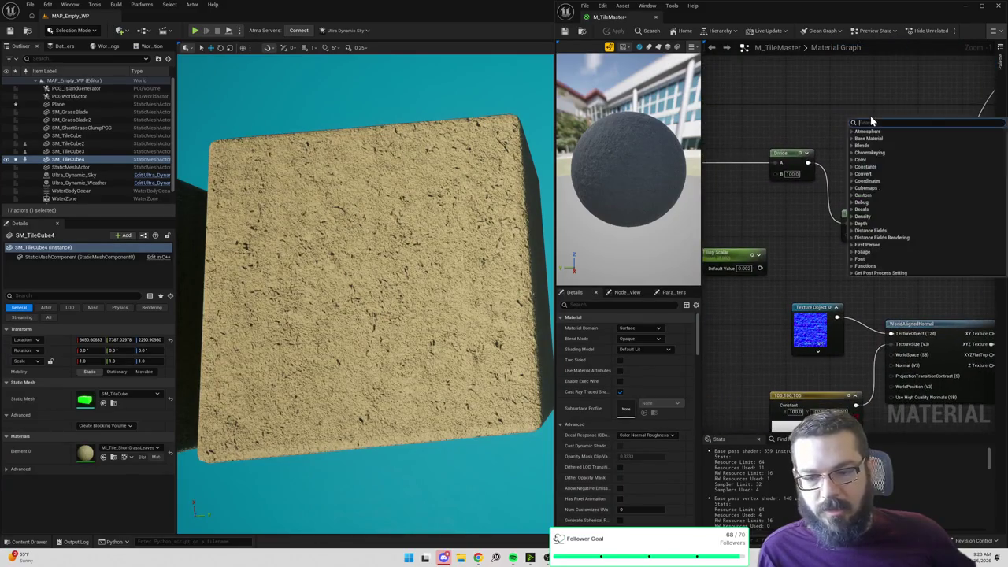
{"action": "type", "text": "worldaligned colo"}
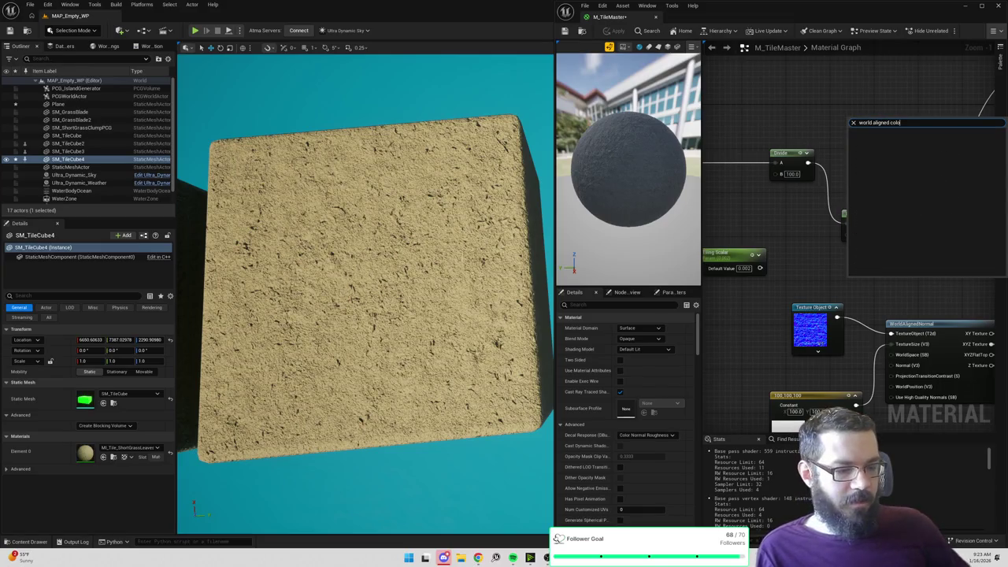
{"action": "key", "text": "Escape"}
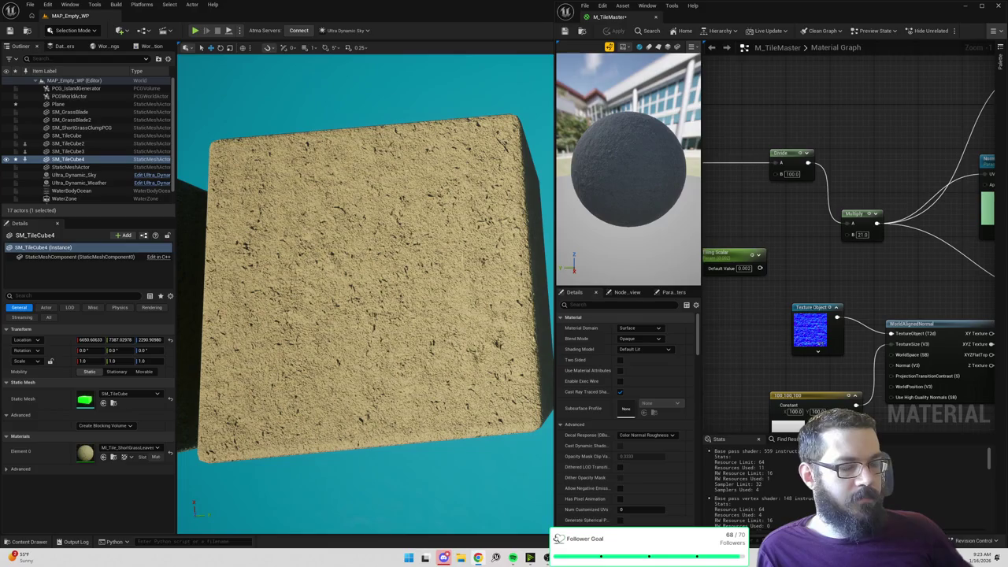
Step: Widen the material editor and duplicate the Texture Object, WorldAlignedNormal and Constant nodes
{"action": "left_click_drag", "start_coordinate": [553, 170], "coordinate": [454, 170]}
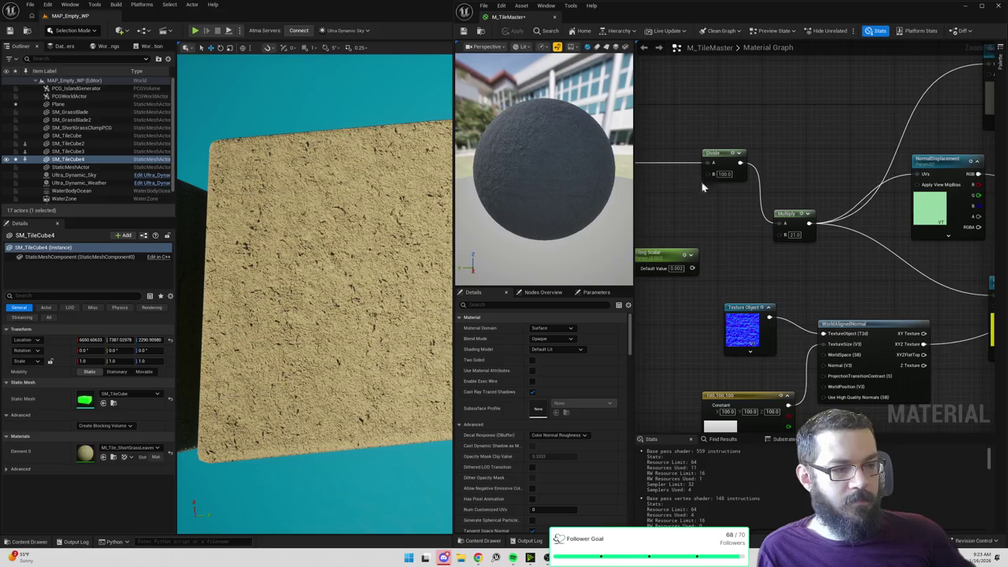
{"action": "left_click_drag", "start_coordinate": [785, 241], "coordinate": [807, 169]}
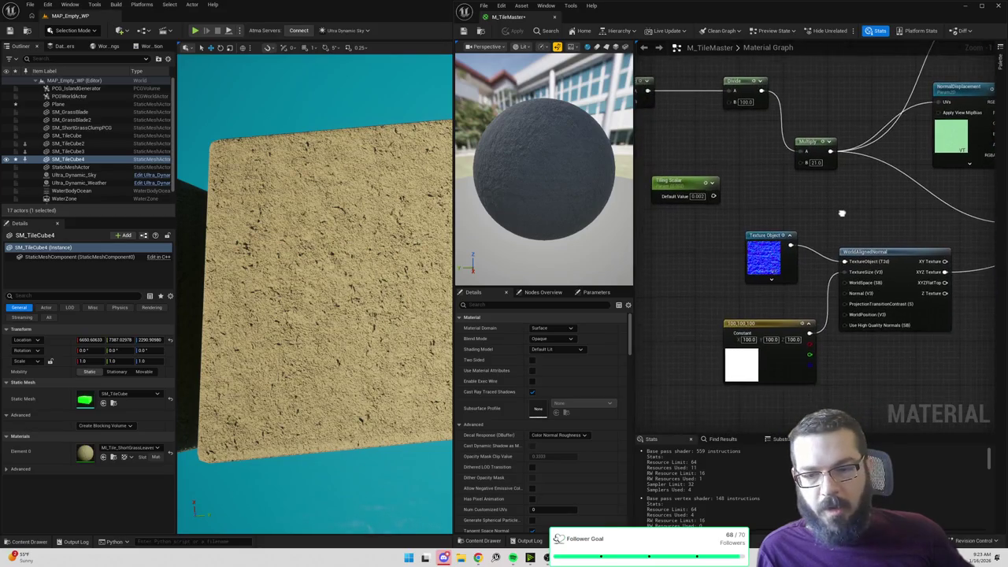
{"action": "left_click_drag", "start_coordinate": [769, 329], "coordinate": [774, 311]}
{"action": "left_click_drag", "start_coordinate": [718, 263], "coordinate": [908, 384]}
{"action": "left_click_drag", "start_coordinate": [742, 122], "coordinate": [703, 325]}
{"action": "left_click", "coordinate": [742, 122]}
{"action": "key", "text": "ctrl+z"}
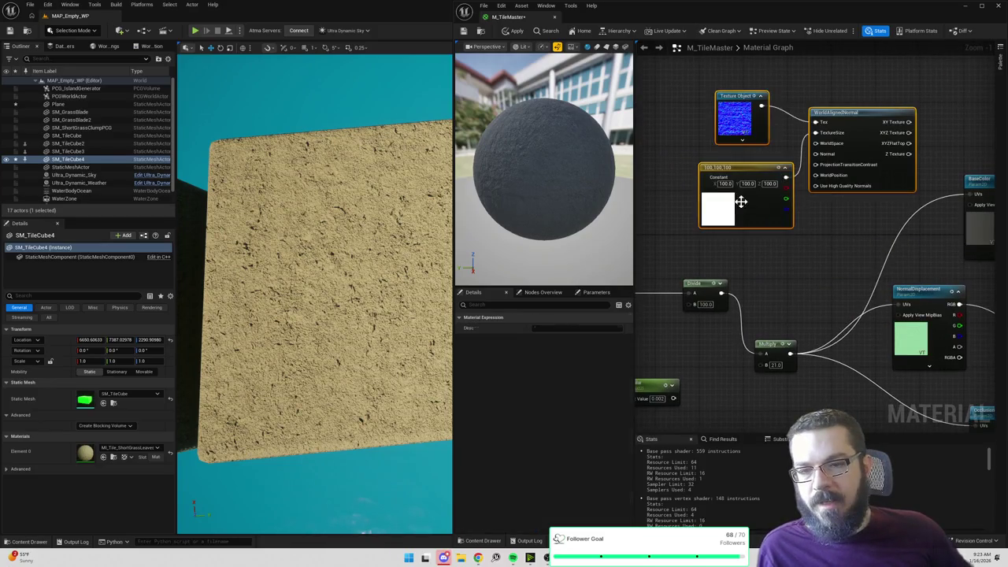
Step: Set the copied Texture Object's texture to T_ShortGrassLeaves_BaseColor
{"action": "left_click", "coordinate": [734, 126]}
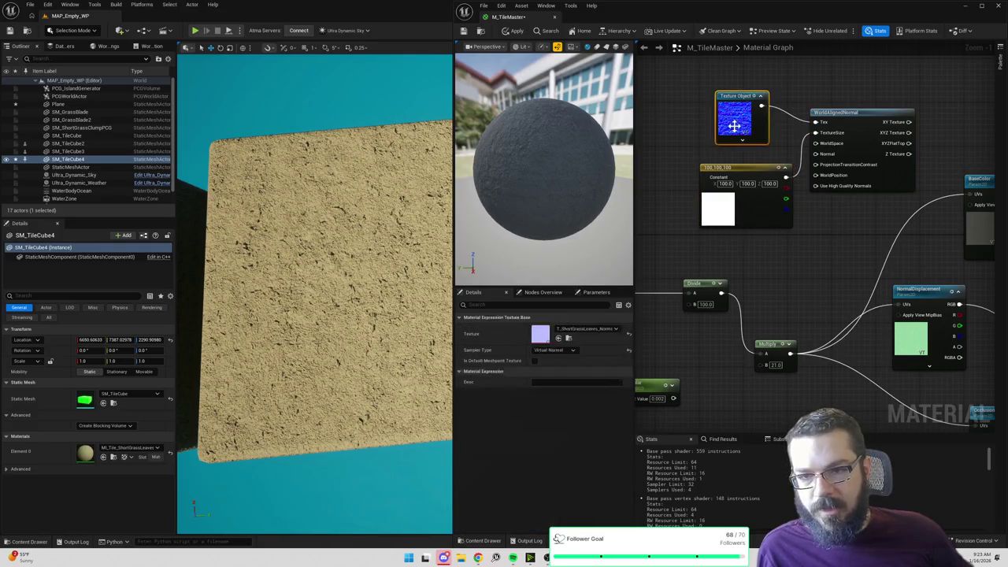
{"action": "left_click", "coordinate": [571, 334]}
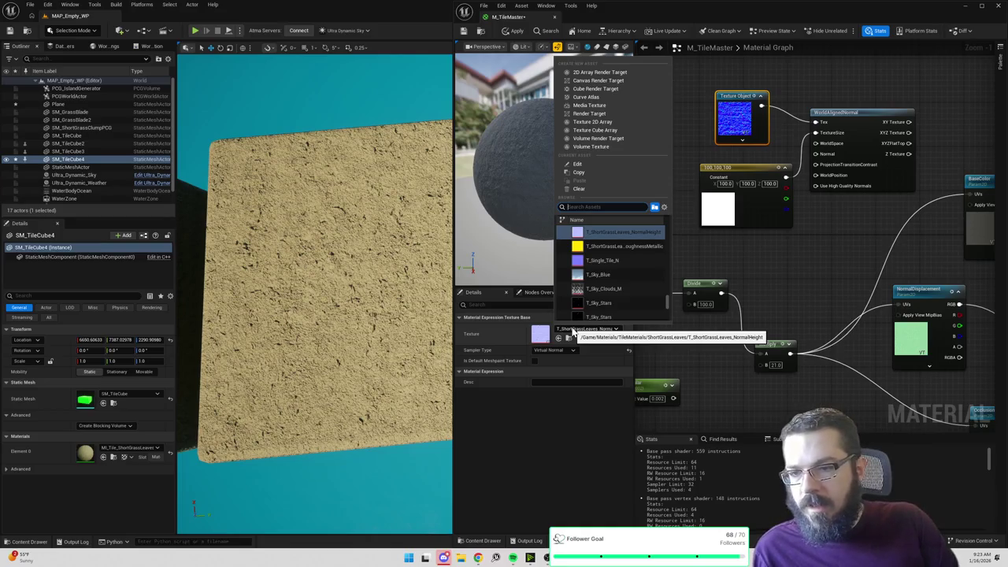
{"action": "scroll", "coordinate": [630, 260], "scroll_direction": "up", "scroll_amount": 1}
{"action": "left_click", "coordinate": [644, 232]}
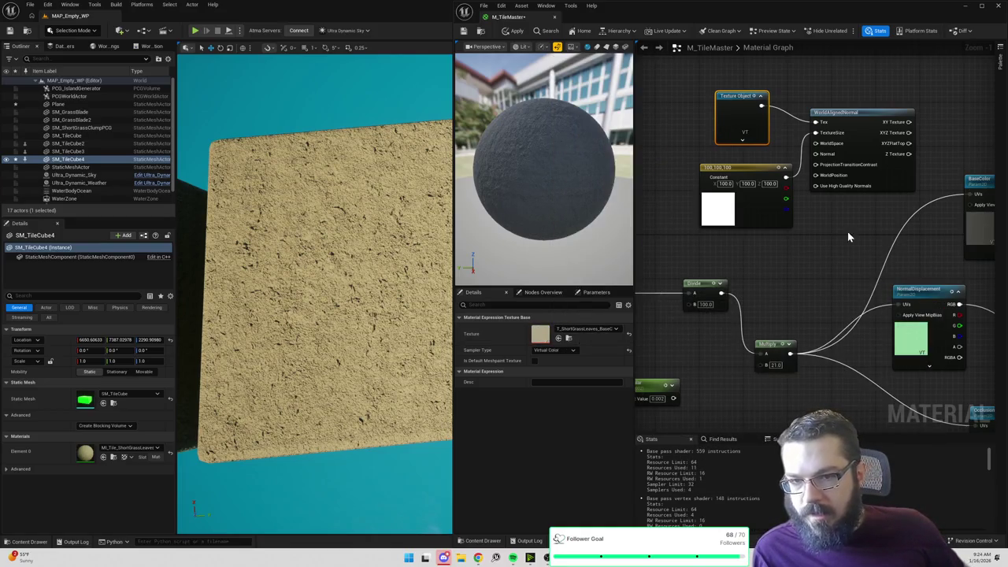
Step: Cut and paste the three copied nodes to a clearer spot in the graph
{"action": "scroll", "coordinate": [849, 236], "scroll_direction": "down", "scroll_amount": 4}
{"action": "mouse_move", "coordinate": [725, 160]}
{"action": "left_mouse_down"}
{"action": "mouse_move", "coordinate": [945, 225]}
{"action": "mouse_move", "coordinate": [947, 258]}
{"action": "left_mouse_up"}
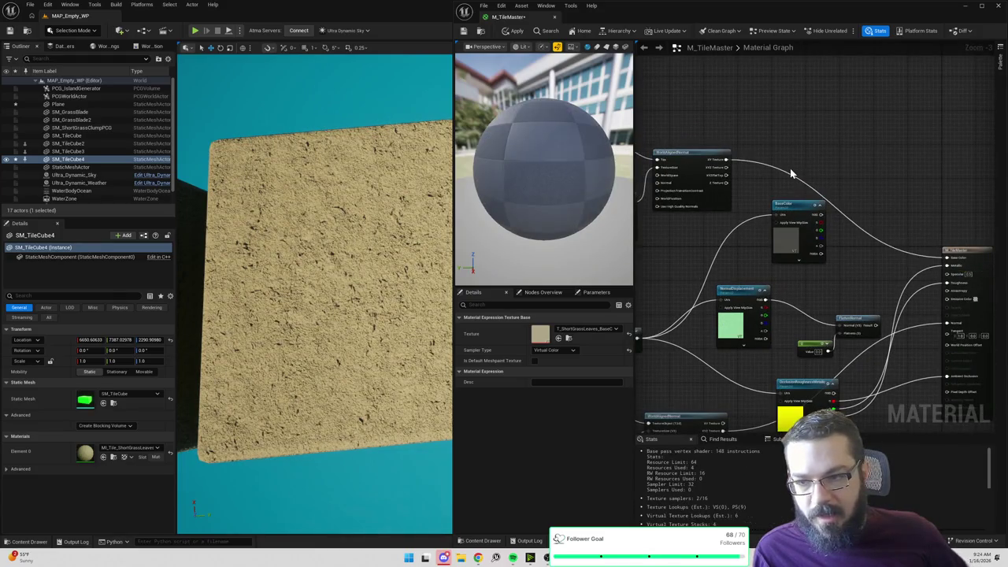
{"action": "left_click_drag", "start_coordinate": [772, 184], "coordinate": [926, 133]}
{"action": "left_click", "coordinate": [761, 112]}
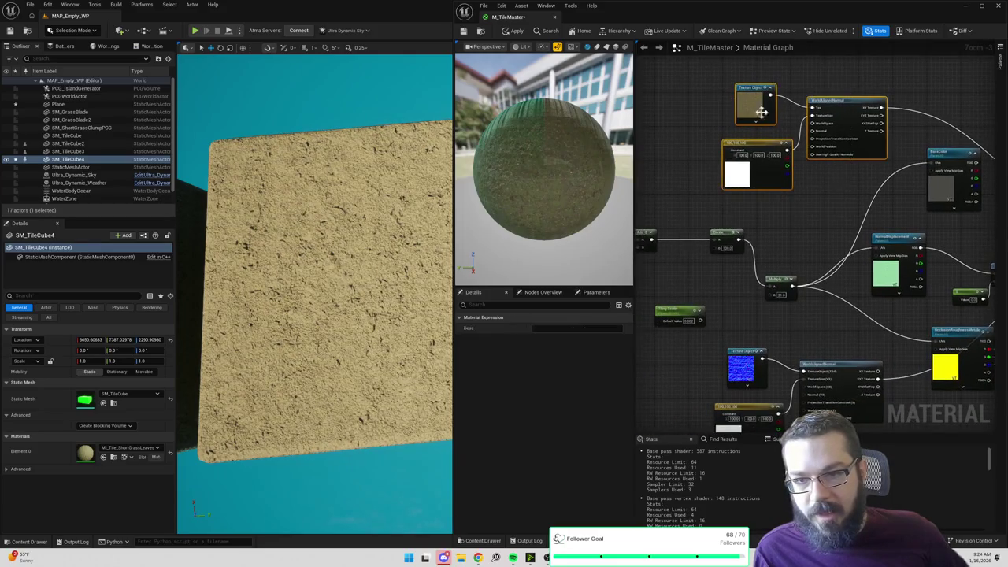
{"action": "key", "text": "ctrl+x"}
{"action": "key", "text": "ctrl+v"}
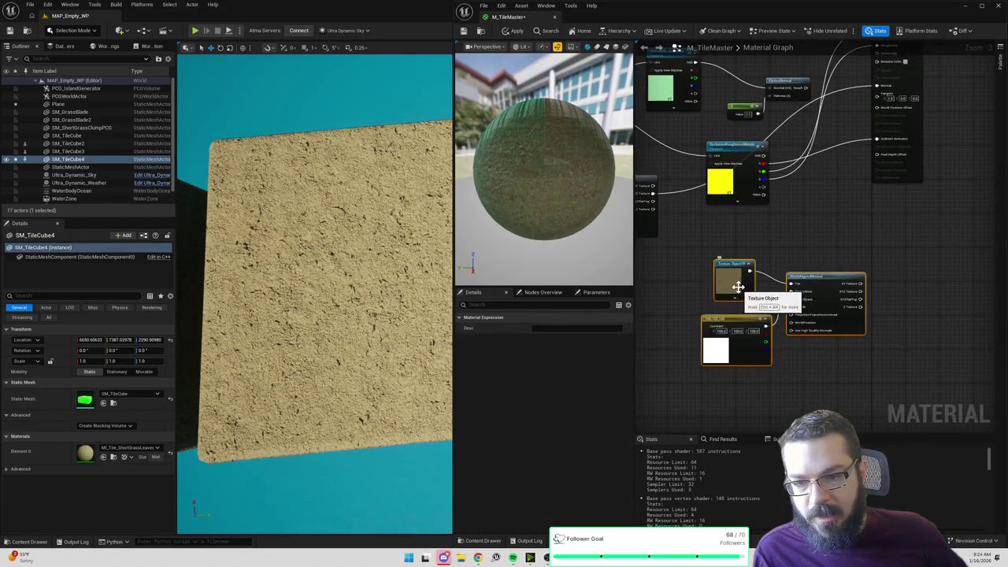
Step: Delete the copied WorldAlignedNormal node
{"action": "left_click", "coordinate": [738, 287]}
{"action": "left_click", "coordinate": [812, 275]}
{"action": "key", "text": "Delete"}
{"action": "mouse_move", "coordinate": [841, 257]}
{"action": "left_mouse_down"}
{"action": "mouse_move", "coordinate": [934, 352]}
{"action": "mouse_move", "coordinate": [949, 438]}
{"action": "left_mouse_up"}
Step: Add a WorldAlignedTexture node and feed the 100,100,100 Constant into it
{"action": "right_click", "coordinate": [821, 133]}
{"action": "type", "text": "world aligned"}
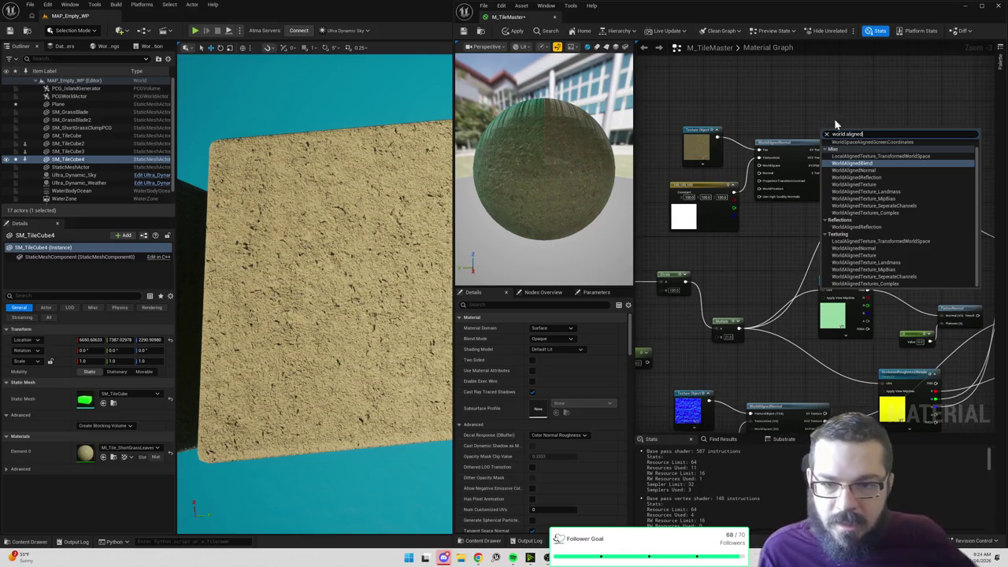
{"action": "left_click", "coordinate": [857, 185]}
{"action": "mouse_move", "coordinate": [859, 129]}
{"action": "left_mouse_down"}
{"action": "mouse_move", "coordinate": [858, 93]}
{"action": "mouse_move", "coordinate": [870, 108]}
{"action": "left_mouse_up"}
{"action": "mouse_move", "coordinate": [733, 195]}
{"action": "left_mouse_down"}
{"action": "mouse_move", "coordinate": [825, 111]}
{"action": "mouse_move", "coordinate": [825, 93]}
{"action": "mouse_move", "coordinate": [717, 137]}
{"action": "left_mouse_up"}
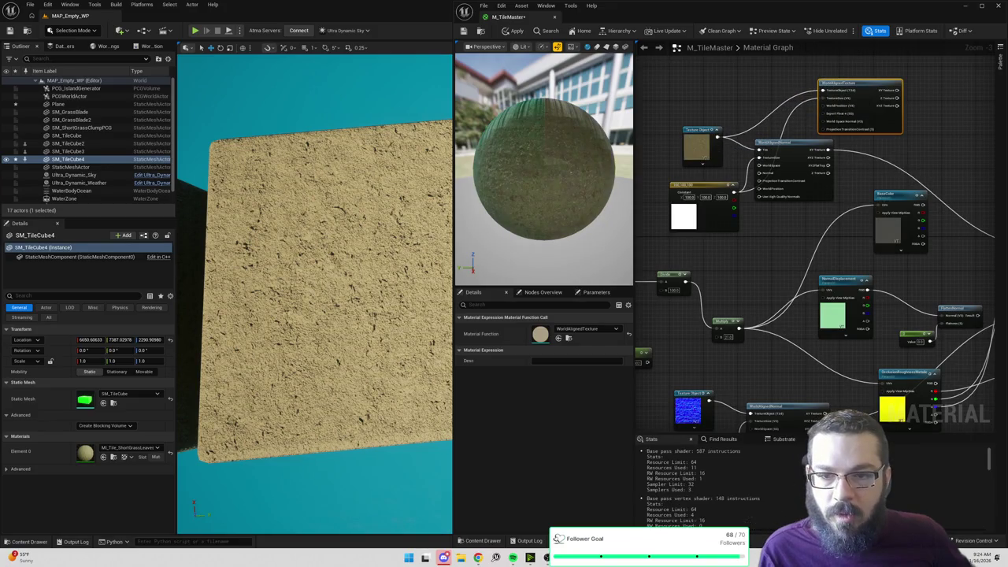
{"action": "left_click", "coordinate": [757, 244]}
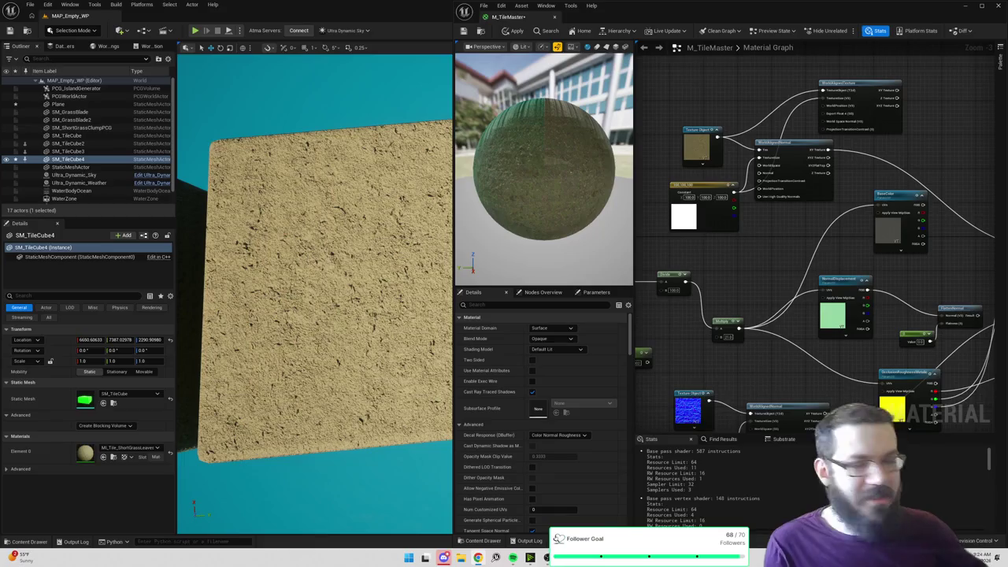
Step: Connect WorldAlignedTexture's XYZ output to the material's Base Color
{"action": "left_click_drag", "start_coordinate": [772, 120], "coordinate": [618, 107]}
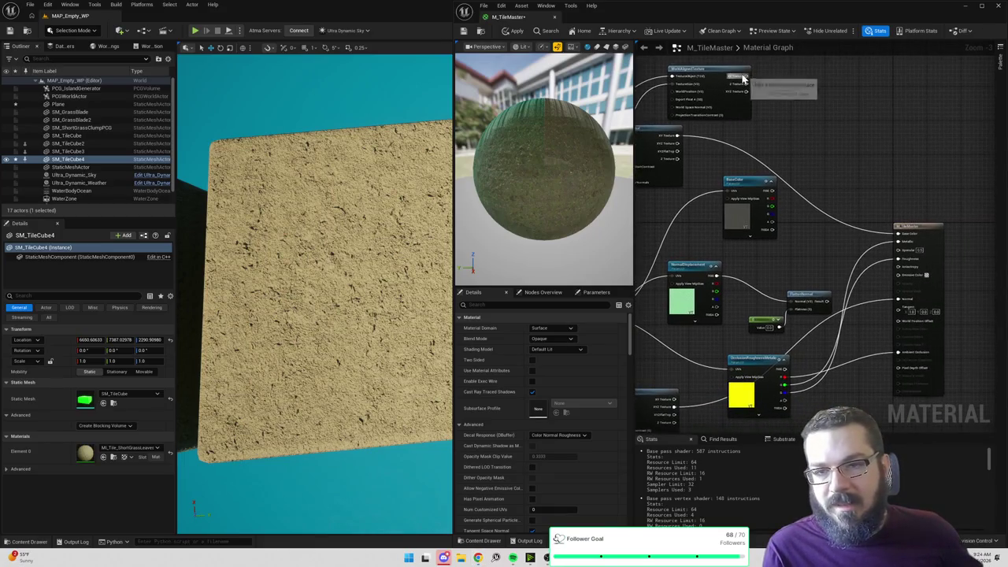
{"action": "left_click_drag", "start_coordinate": [744, 88], "coordinate": [901, 237]}
{"action": "mouse_move", "coordinate": [691, 158]}
{"action": "left_mouse_down"}
{"action": "mouse_move", "coordinate": [841, 156]}
{"action": "mouse_move", "coordinate": [917, 176]}
{"action": "mouse_move", "coordinate": [748, 101]}
{"action": "left_mouse_up"}
{"action": "left_click", "coordinate": [825, 156]}
{"action": "left_click", "coordinate": [803, 181]}
Step: Rearrange the world-aligned texture nodes, restoring the accidentally deleted Texture Object and Constant
{"action": "left_click_drag", "start_coordinate": [871, 203], "coordinate": [799, 349]}
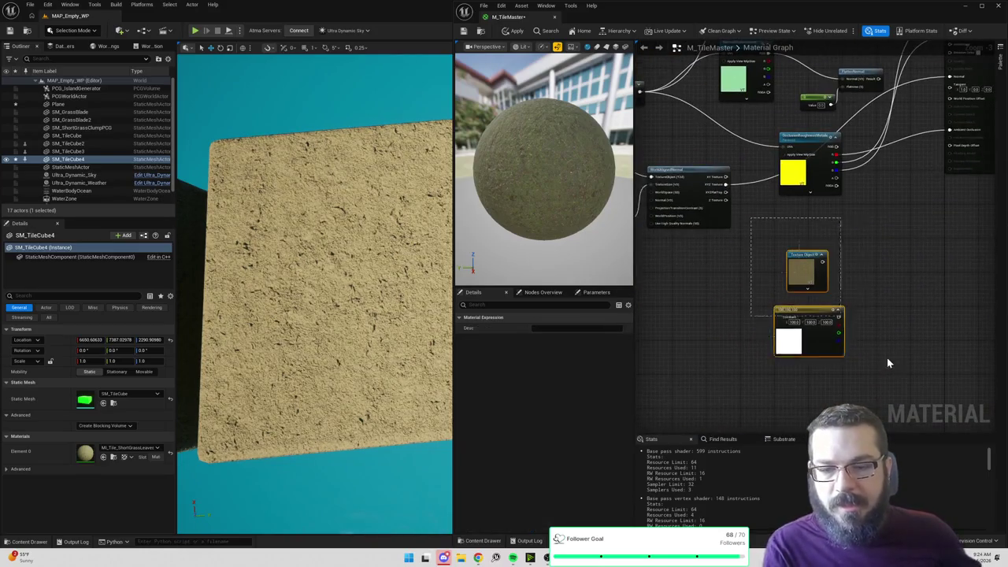
{"action": "key", "text": "Delete"}
{"action": "key", "text": "ctrl+z"}
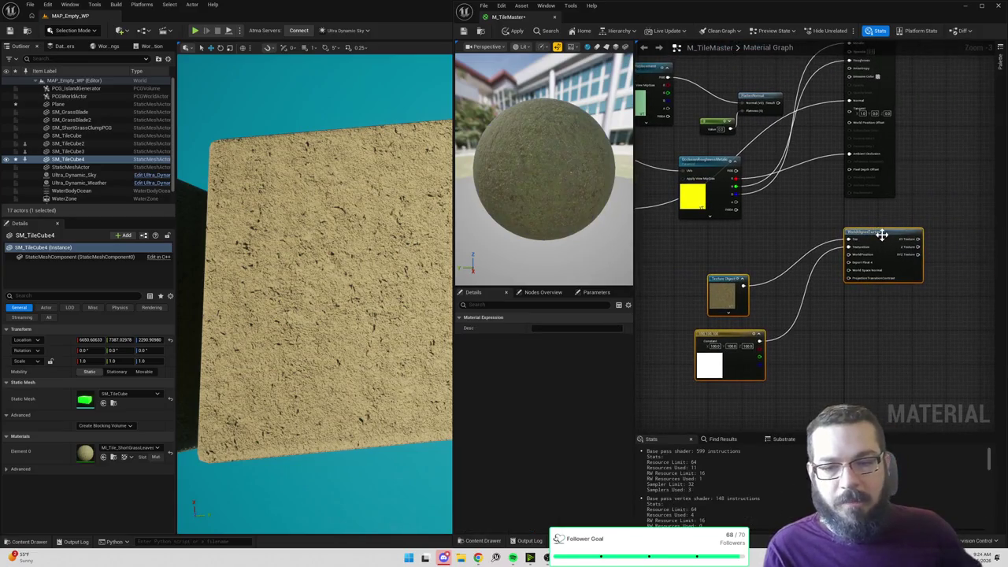
{"action": "left_click_drag", "start_coordinate": [882, 232], "coordinate": [819, 278]}
{"action": "left_click", "coordinate": [825, 251]}
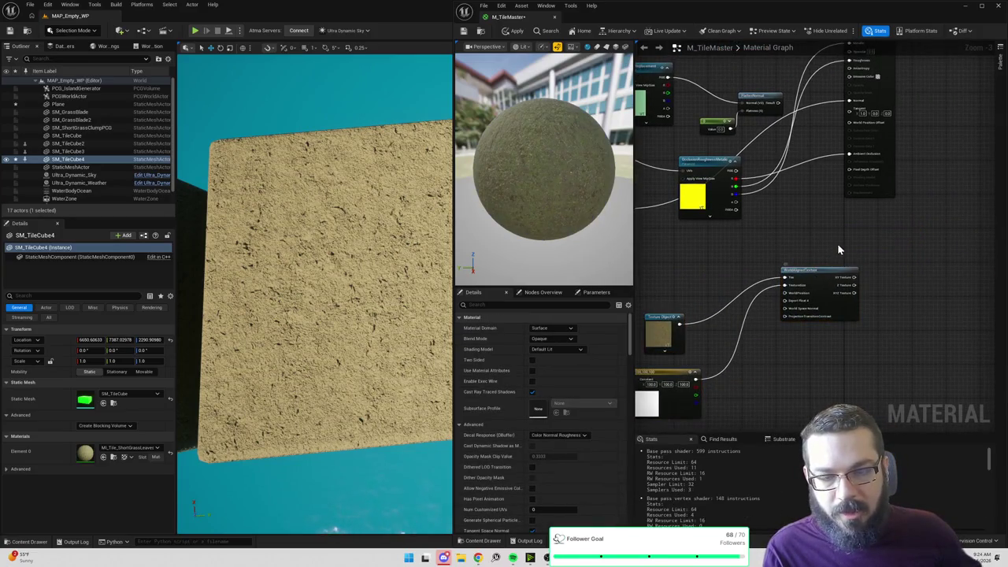
{"action": "left_click_drag", "start_coordinate": [828, 275], "coordinate": [754, 326]}
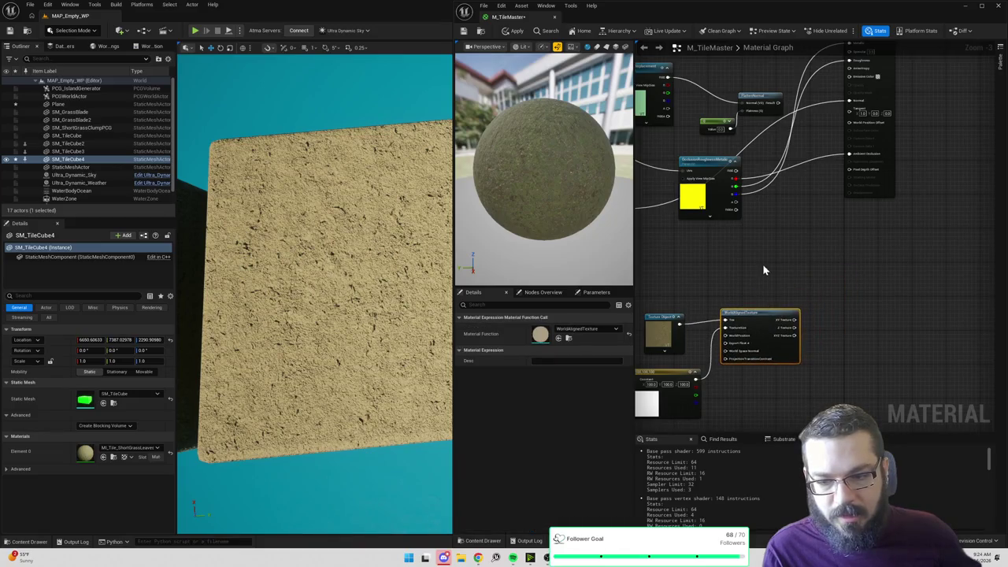
{"action": "left_click_drag", "start_coordinate": [853, 254], "coordinate": [961, 442]}
{"action": "left_click_drag", "start_coordinate": [915, 356], "coordinate": [840, 238]}
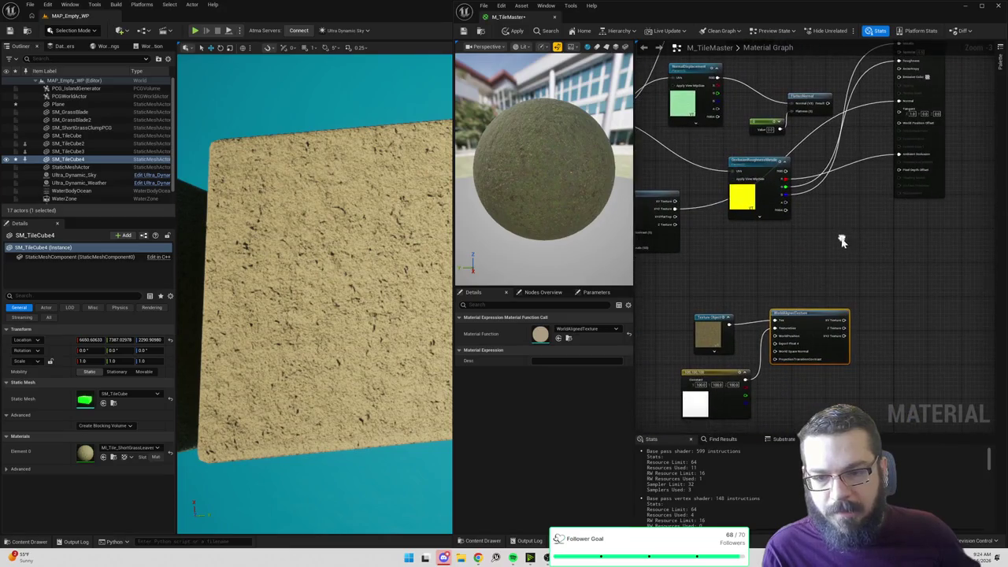
{"action": "left_click", "coordinate": [851, 347]}
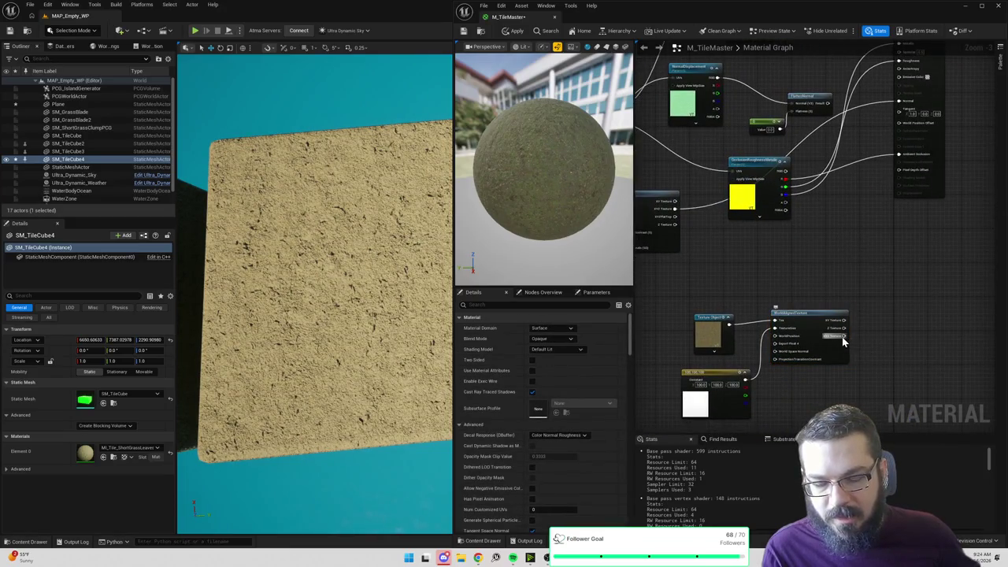
Step: Add a SplitComponents node on WorldAlignedTexture's XYZ Texture output
{"action": "left_click_drag", "start_coordinate": [843, 341], "coordinate": [862, 254]}
{"action": "key", "text": "Escape"}
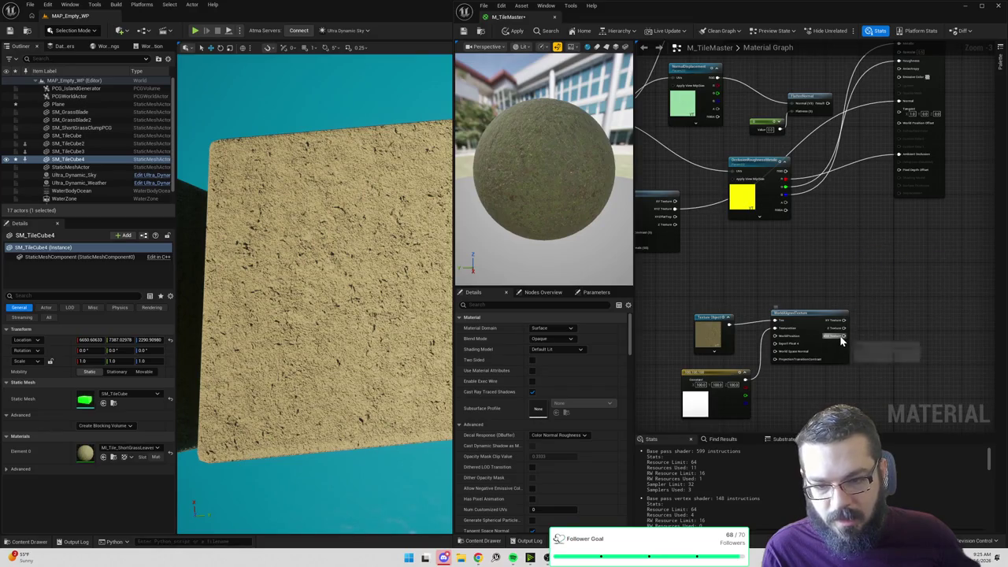
{"action": "left_click_drag", "start_coordinate": [844, 340], "coordinate": [862, 254]}
{"action": "type", "text": "component"}
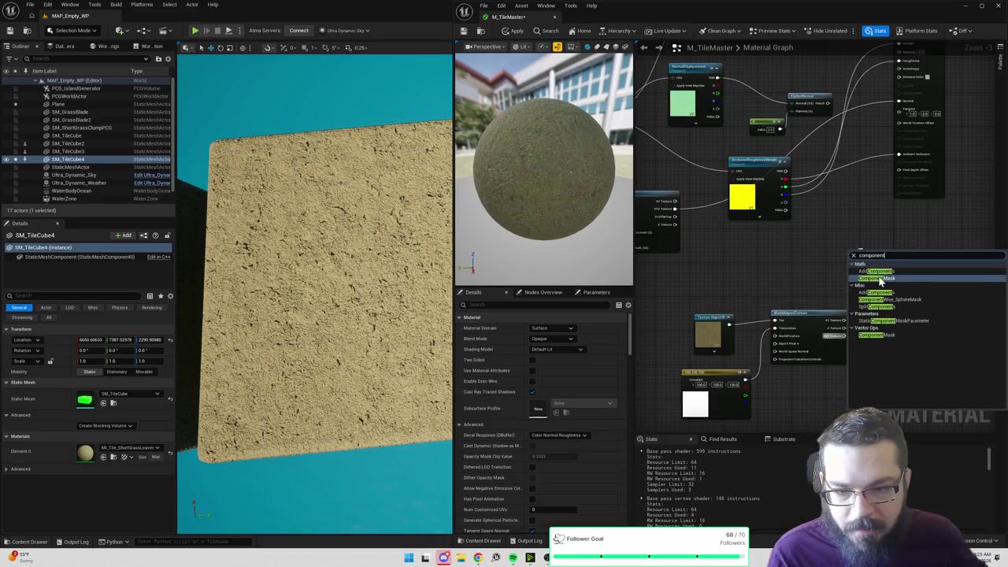
{"action": "left_click", "coordinate": [889, 306]}
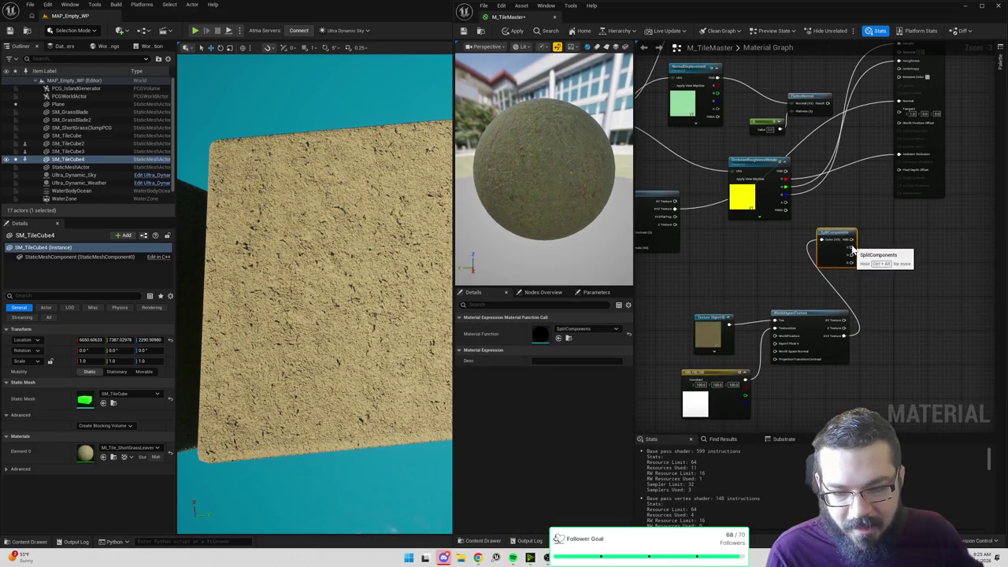
{"action": "scroll", "coordinate": [886, 246], "scroll_direction": "up", "scroll_amount": 2}
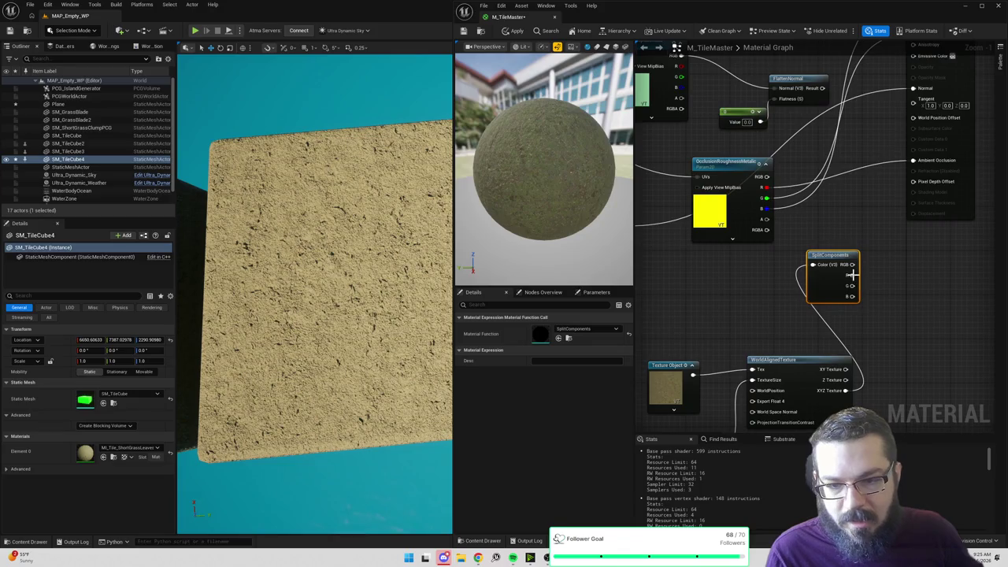
{"action": "scroll", "coordinate": [853, 275], "scroll_direction": "down", "scroll_amount": 2}
{"action": "mouse_move", "coordinate": [871, 270]}
{"action": "left_mouse_down"}
{"action": "mouse_move", "coordinate": [903, 286]}
{"action": "mouse_move", "coordinate": [902, 321]}
{"action": "mouse_move", "coordinate": [923, 132]}
{"action": "mouse_move", "coordinate": [906, 285]}
{"action": "mouse_move", "coordinate": [923, 227]}
{"action": "mouse_move", "coordinate": [932, 252]}
{"action": "mouse_move", "coordinate": [932, 231]}
{"action": "left_mouse_up"}
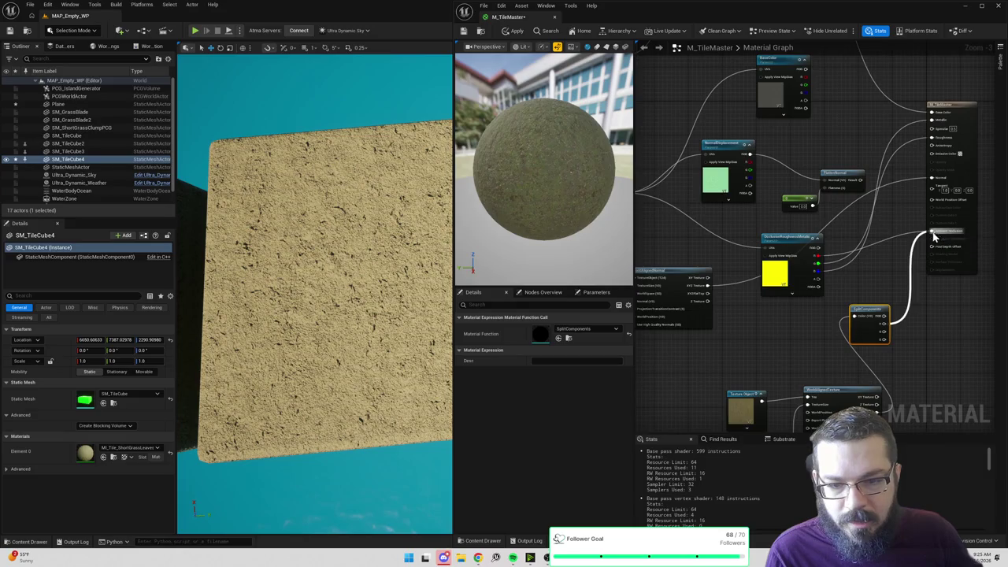
Step: Wire two SplitComponents channels into the material output and apply the grass material
{"action": "mouse_move", "coordinate": [887, 337]}
{"action": "left_mouse_down"}
{"action": "mouse_move", "coordinate": [922, 244]}
{"action": "mouse_move", "coordinate": [934, 142]}
{"action": "mouse_move", "coordinate": [932, 153]}
{"action": "left_mouse_up"}
{"action": "left_click_drag", "start_coordinate": [888, 335], "coordinate": [933, 129]}
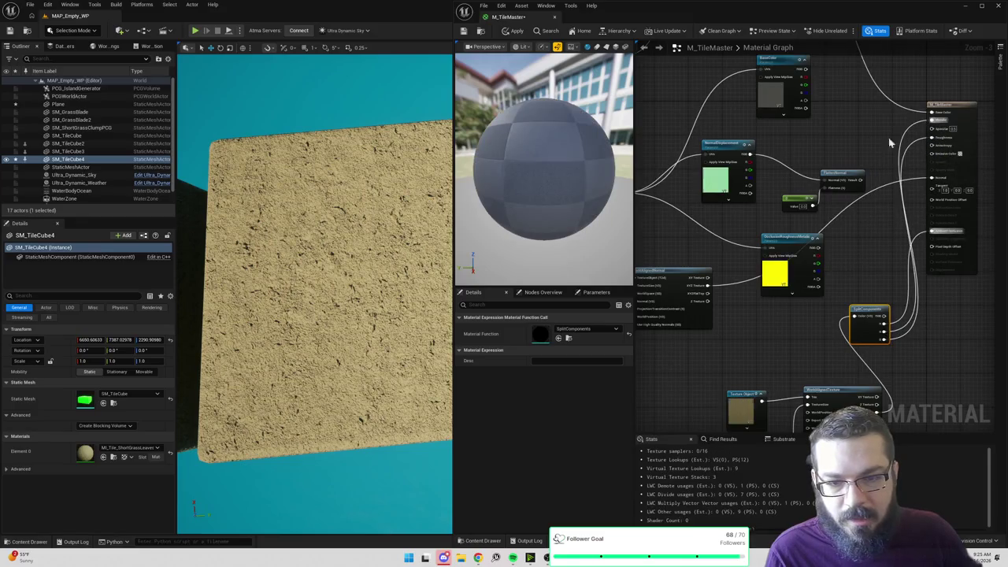
{"action": "left_click", "coordinate": [516, 31]}
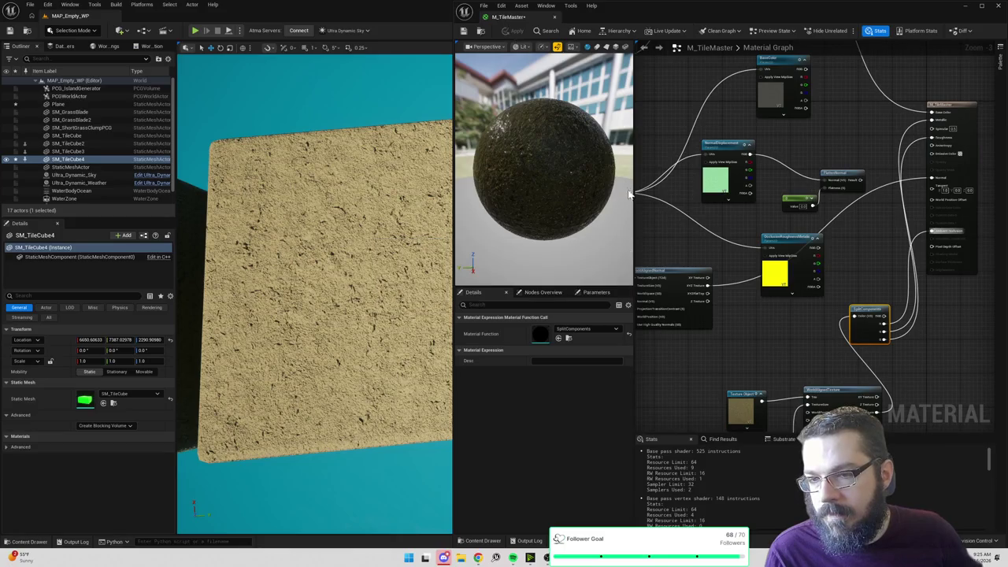
{"action": "mouse_move", "coordinate": [418, 160]}
{"action": "left_mouse_down"}
{"action": "mouse_move", "coordinate": [394, 166]}
{"action": "mouse_move", "coordinate": [419, 160]}
{"action": "left_mouse_up"}
{"action": "mouse_move", "coordinate": [826, 141]}
{"action": "left_mouse_down"}
{"action": "mouse_move", "coordinate": [836, 186]}
{"action": "mouse_move", "coordinate": [873, 123]}
{"action": "mouse_move", "coordinate": [889, 128]}
{"action": "mouse_move", "coordinate": [704, 228]}
{"action": "left_mouse_up"}
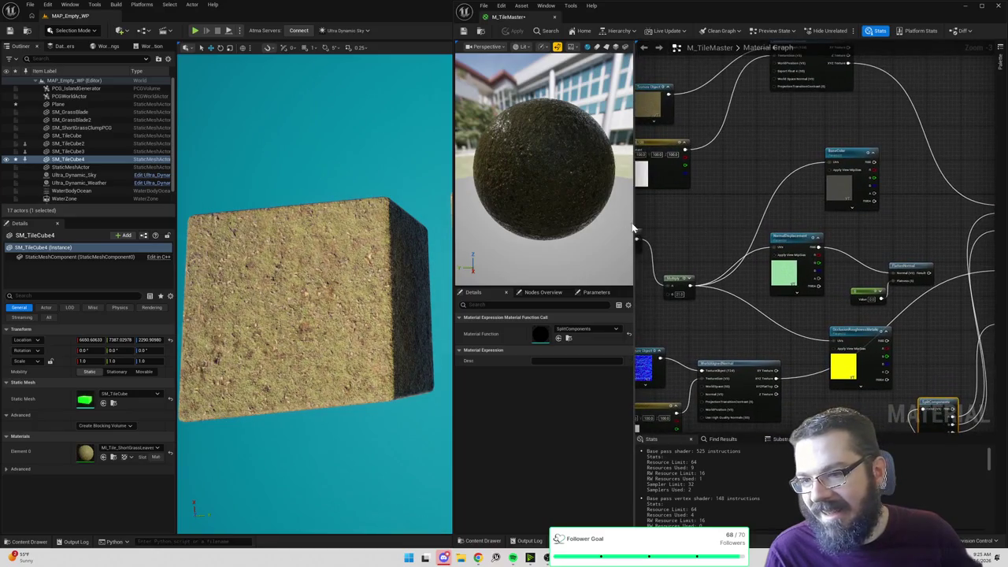
Step: Enlarge the material preview, narrow the material editor, and fly the camera onto the cube
{"action": "left_click_drag", "start_coordinate": [634, 225], "coordinate": [695, 227]}
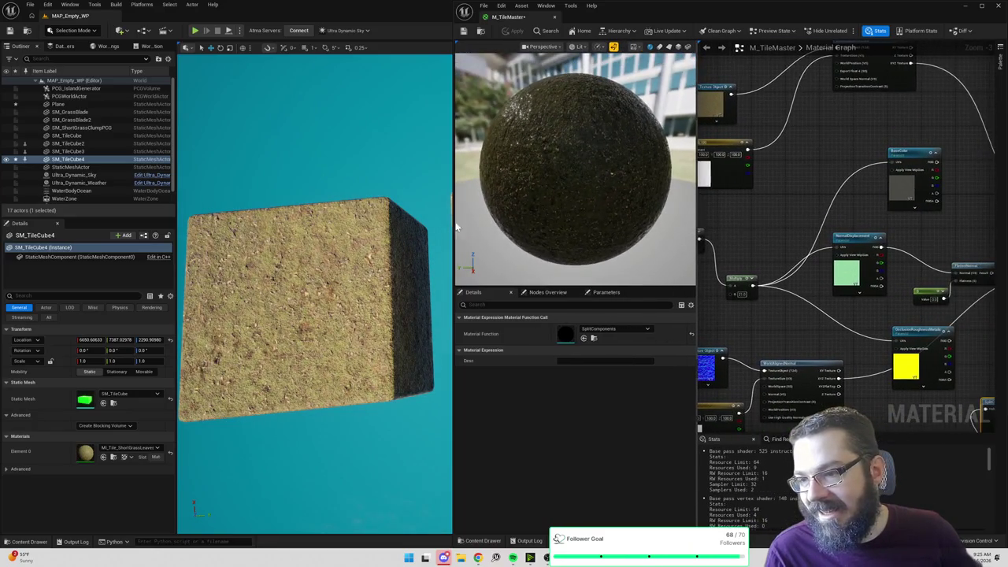
{"action": "left_click_drag", "start_coordinate": [454, 228], "coordinate": [583, 229]}
{"action": "mouse_move", "coordinate": [379, 291]}
{"action": "left_mouse_down"}
{"action": "mouse_move", "coordinate": [370, 260]}
{"action": "mouse_move", "coordinate": [354, 292]}
{"action": "mouse_move", "coordinate": [359, 299]}
{"action": "mouse_move", "coordinate": [339, 225]}
{"action": "mouse_move", "coordinate": [351, 334]}
{"action": "left_mouse_up"}
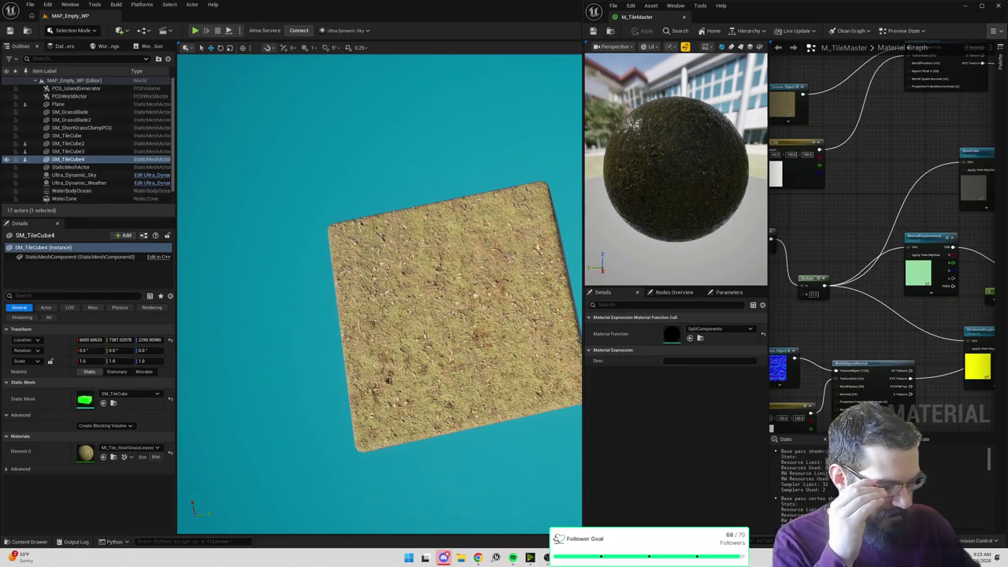
Step: Move the Texture Object and constant nodes up in the material graph
{"action": "left_click_drag", "start_coordinate": [868, 219], "coordinate": [848, 193]}
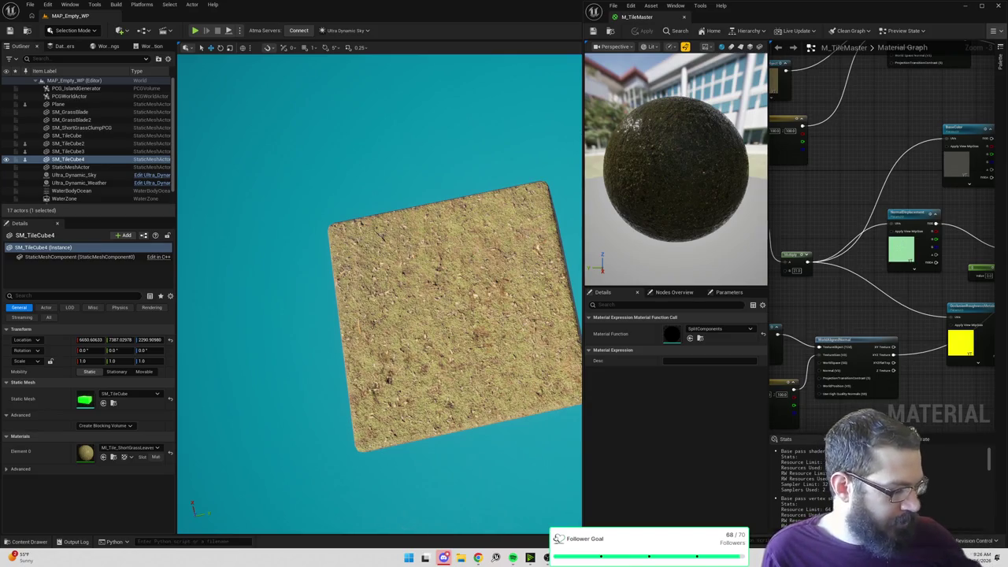
{"action": "mouse_move", "coordinate": [900, 168]}
{"action": "left_mouse_down"}
{"action": "mouse_move", "coordinate": [783, 211]}
{"action": "mouse_move", "coordinate": [694, 209]}
{"action": "left_mouse_up"}
{"action": "mouse_move", "coordinate": [811, 188]}
{"action": "left_mouse_down"}
{"action": "mouse_move", "coordinate": [787, 153]}
{"action": "mouse_move", "coordinate": [831, 107]}
{"action": "mouse_move", "coordinate": [837, 161]}
{"action": "left_mouse_up"}
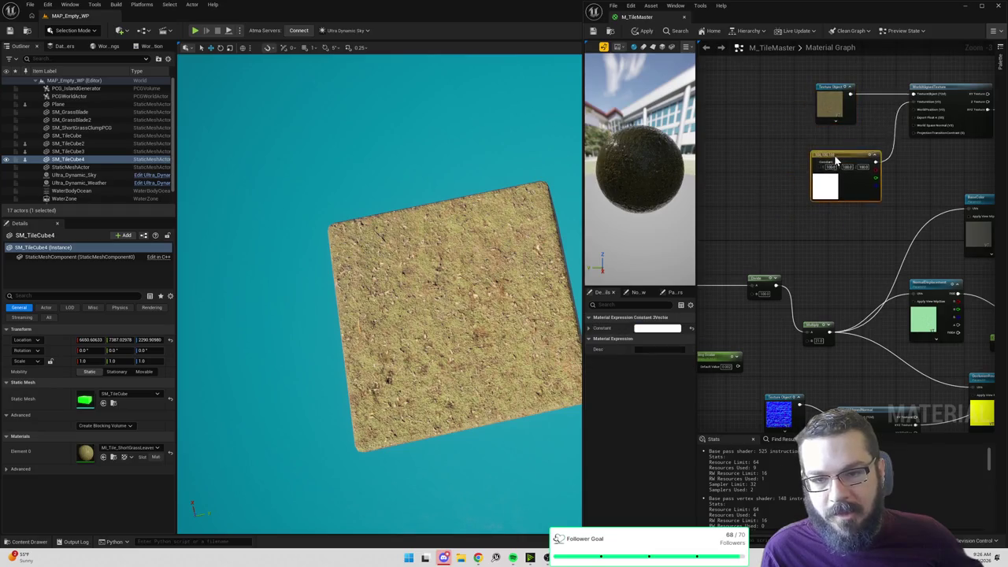
Step: Delete the unused Position, Add and Divide nodes from the M_TileMaster graph
{"action": "right_click", "coordinate": [835, 109]}
{"action": "left_click_drag", "start_coordinate": [771, 211], "coordinate": [840, 156]}
{"action": "mouse_move", "coordinate": [710, 175]}
{"action": "left_mouse_down"}
{"action": "mouse_move", "coordinate": [897, 280]}
{"action": "mouse_move", "coordinate": [906, 308]}
{"action": "mouse_move", "coordinate": [923, 304]}
{"action": "mouse_move", "coordinate": [745, 296]}
{"action": "left_mouse_up"}
{"action": "key", "text": "Delete"}
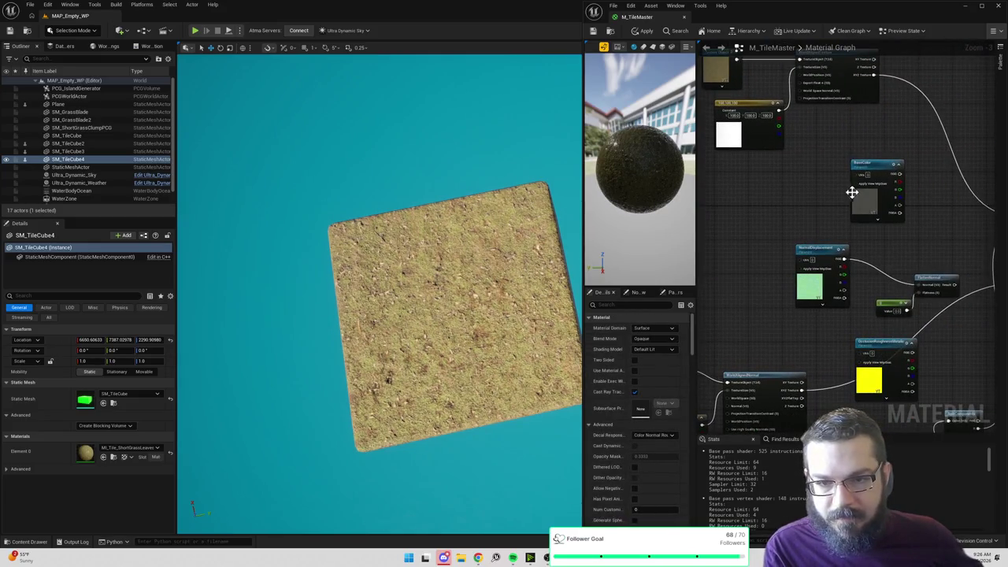
Step: Delete the BaseColor and NormalDisplacement texture nodes plus the leftover small and constant nodes
{"action": "left_click", "coordinate": [855, 193]}
{"action": "key", "text": "Delete"}
{"action": "left_click", "coordinate": [819, 250]}
{"action": "key", "text": "Delete"}
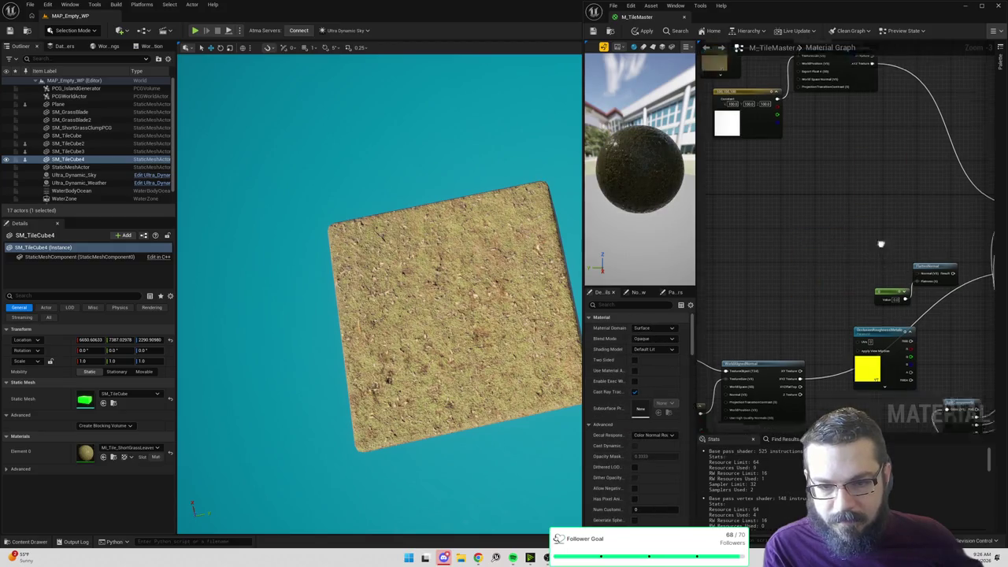
{"action": "scroll", "coordinate": [881, 244], "scroll_direction": "down", "scroll_amount": 5}
{"action": "left_click", "coordinate": [860, 188]}
{"action": "key", "text": "Delete"}
{"action": "left_click", "coordinate": [858, 218]}
{"action": "key", "text": "Delete"}
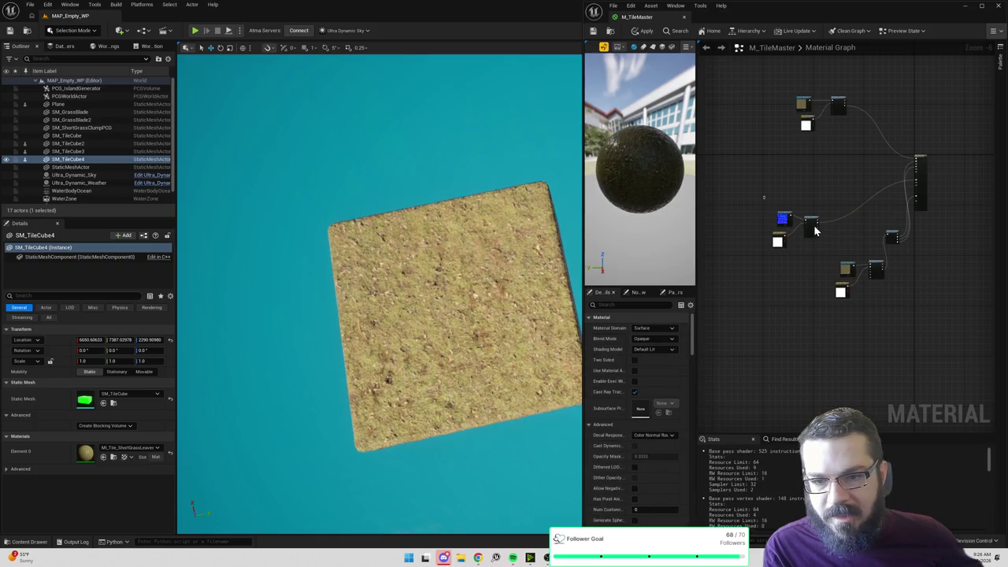
Step: Move the remaining world-aligned texture groups together beside the material output
{"action": "left_click", "coordinate": [812, 223]}
{"action": "left_click_drag", "start_coordinate": [812, 223], "coordinate": [880, 180]}
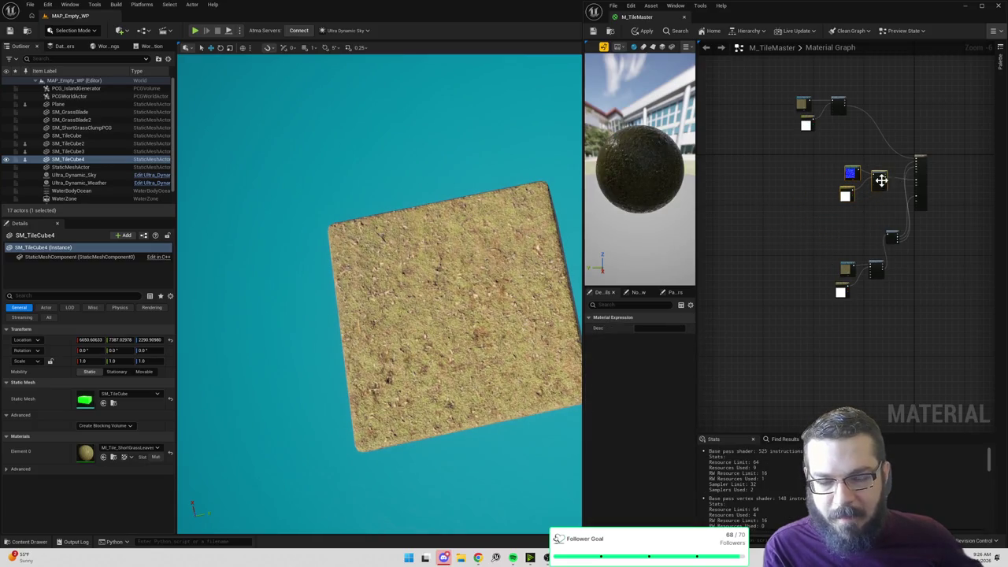
{"action": "left_click_drag", "start_coordinate": [835, 254], "coordinate": [880, 310]}
{"action": "left_click_drag", "start_coordinate": [877, 270], "coordinate": [871, 245]}
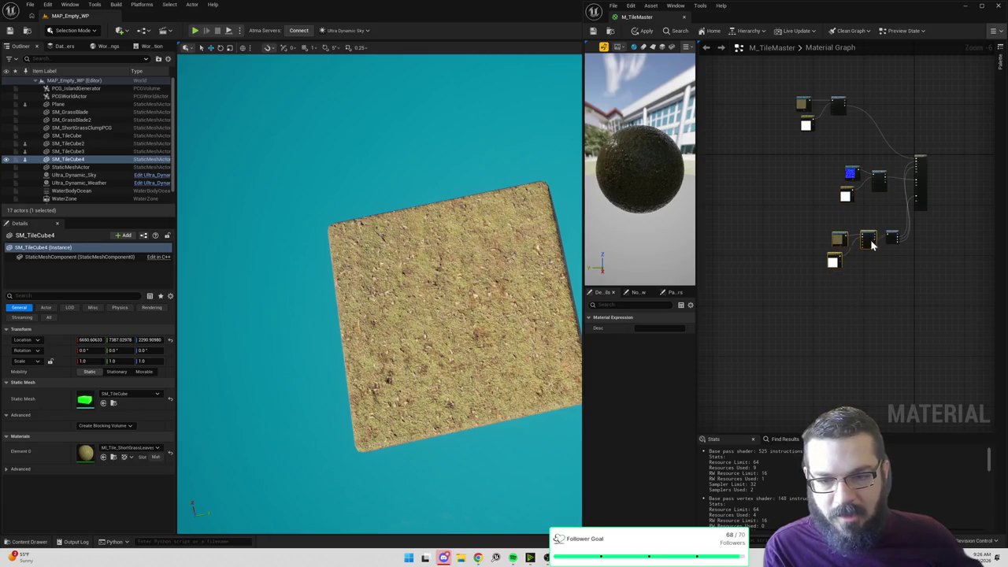
{"action": "left_click", "coordinate": [851, 171]}
{"action": "left_click_drag", "start_coordinate": [851, 171], "coordinate": [858, 248]}
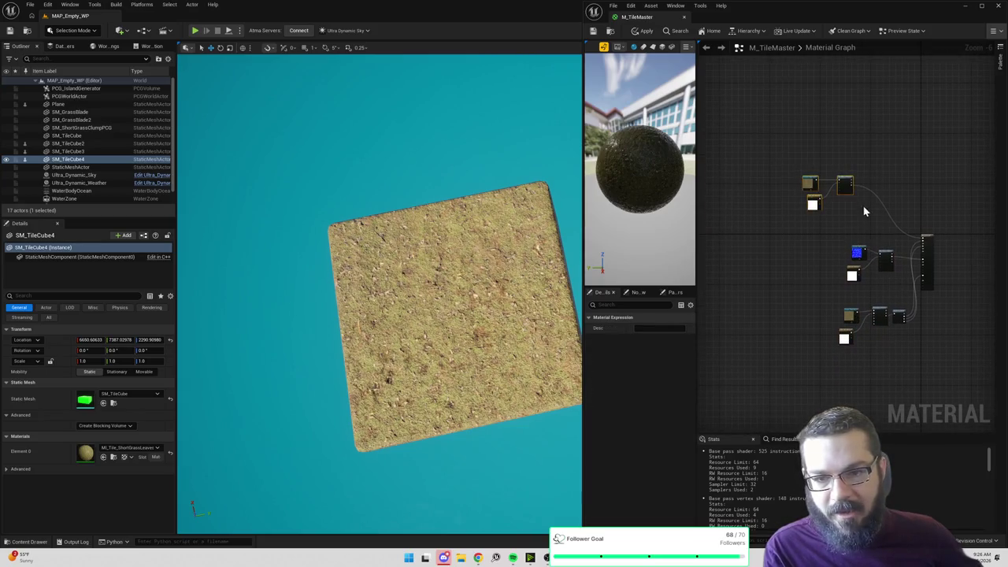
{"action": "mouse_move", "coordinate": [846, 186]}
{"action": "left_mouse_down"}
{"action": "mouse_move", "coordinate": [891, 211]}
{"action": "mouse_move", "coordinate": [840, 323]}
{"action": "left_mouse_up"}
{"action": "scroll", "coordinate": [888, 242], "scroll_direction": "up", "scroll_amount": 5}
{"action": "right_click", "coordinate": [817, 172]}
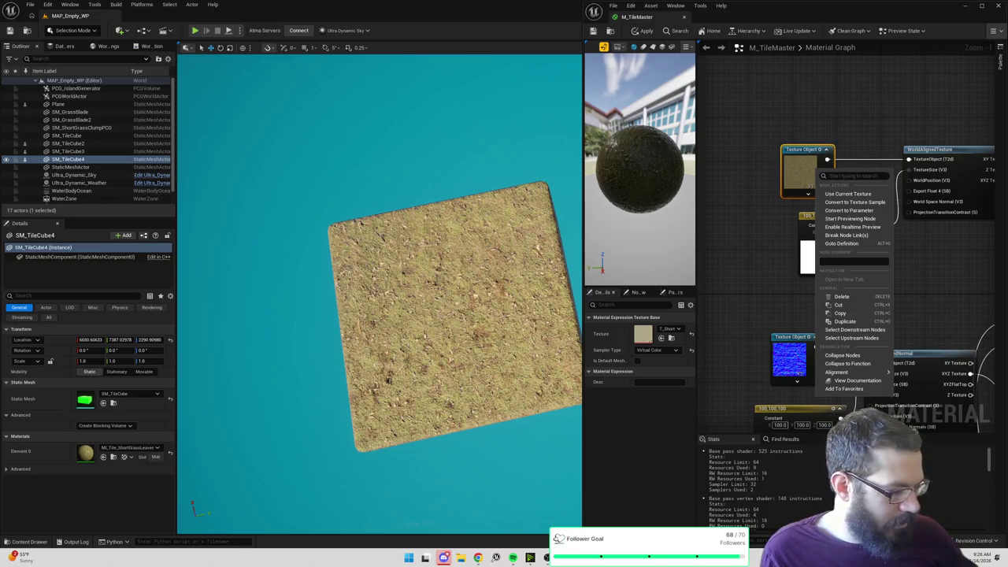
{"action": "key", "text": "Escape"}
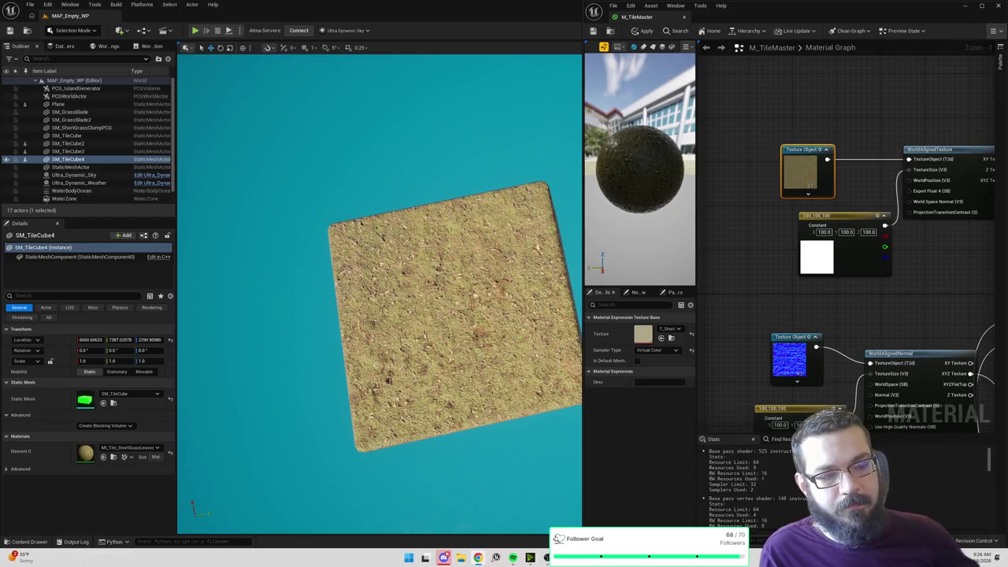
{"action": "key", "text": "alt+Tab"}
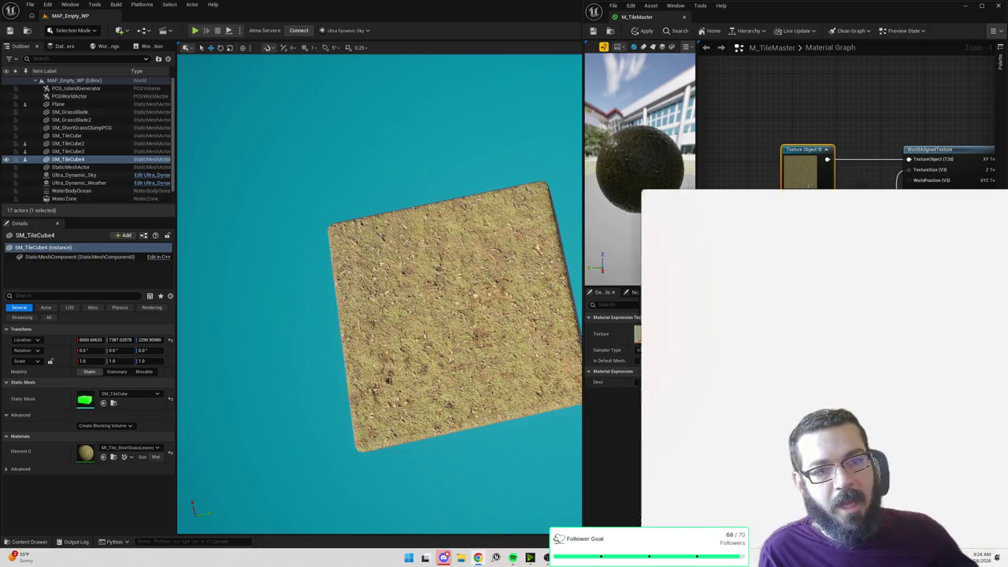
Step: Maximize the browser and expand the course video's full description
{"action": "double_click", "coordinate": [742, 151]}
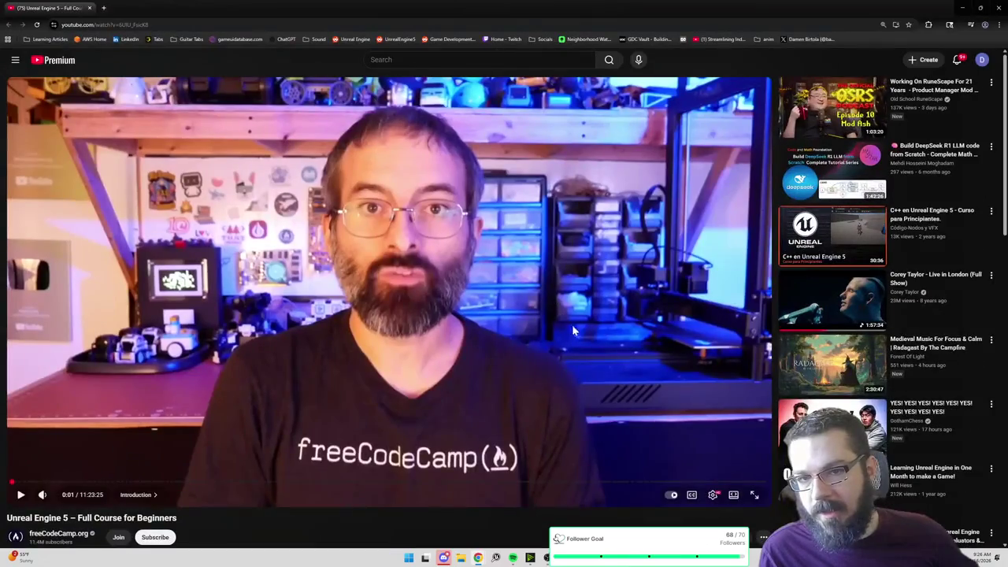
{"action": "scroll", "coordinate": [572, 325], "scroll_direction": "down", "scroll_amount": 3}
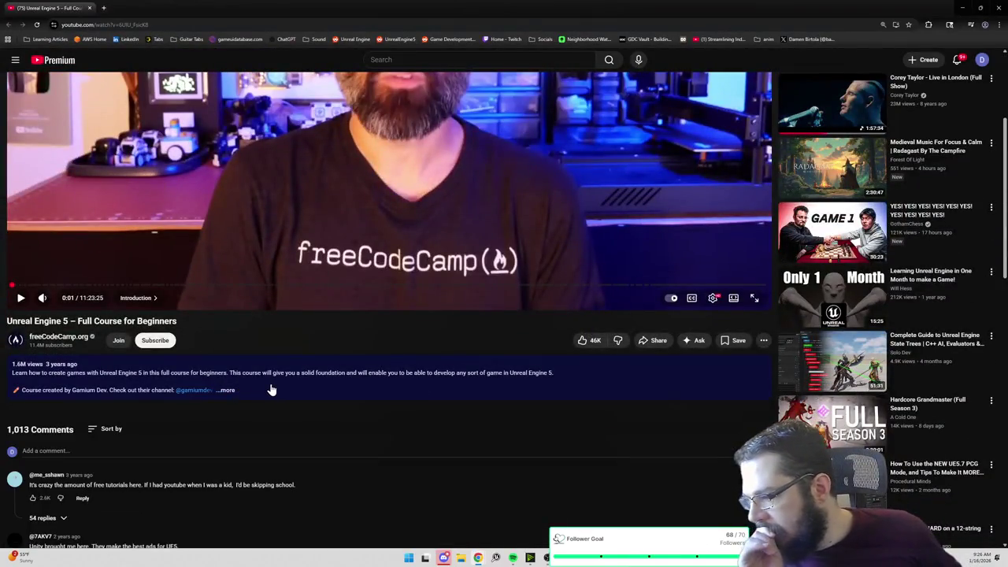
{"action": "left_click", "coordinate": [270, 387]}
{"action": "scroll", "coordinate": [270, 384], "scroll_direction": "down", "scroll_amount": 3}
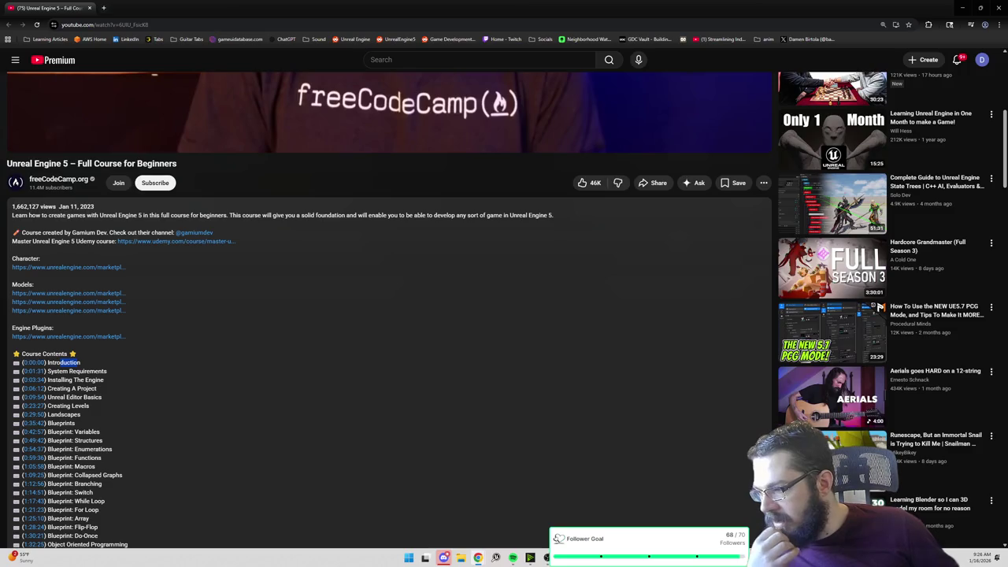
{"action": "scroll", "coordinate": [501, 311], "scroll_direction": "down", "scroll_amount": 1}
Step: Highlight Course Contents chapter lines such as Unreal Editor Basics, Landscapes and Variables
{"action": "double_click", "coordinate": [86, 309]}
{"action": "triple_click", "coordinate": [74, 318]}
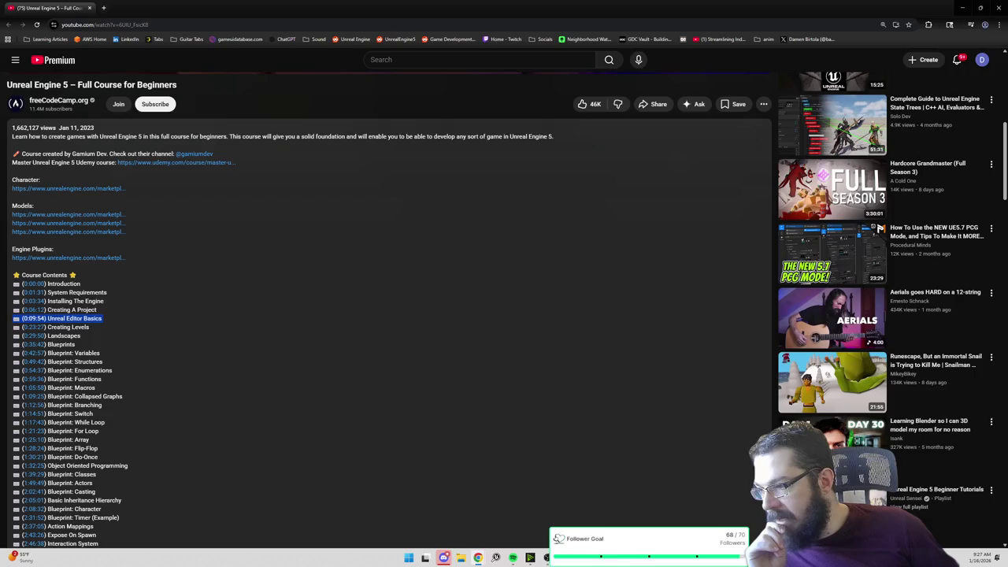
{"action": "left_click_drag", "start_coordinate": [103, 318], "coordinate": [22, 284]}
{"action": "scroll", "coordinate": [76, 306], "scroll_direction": "down", "scroll_amount": 1}
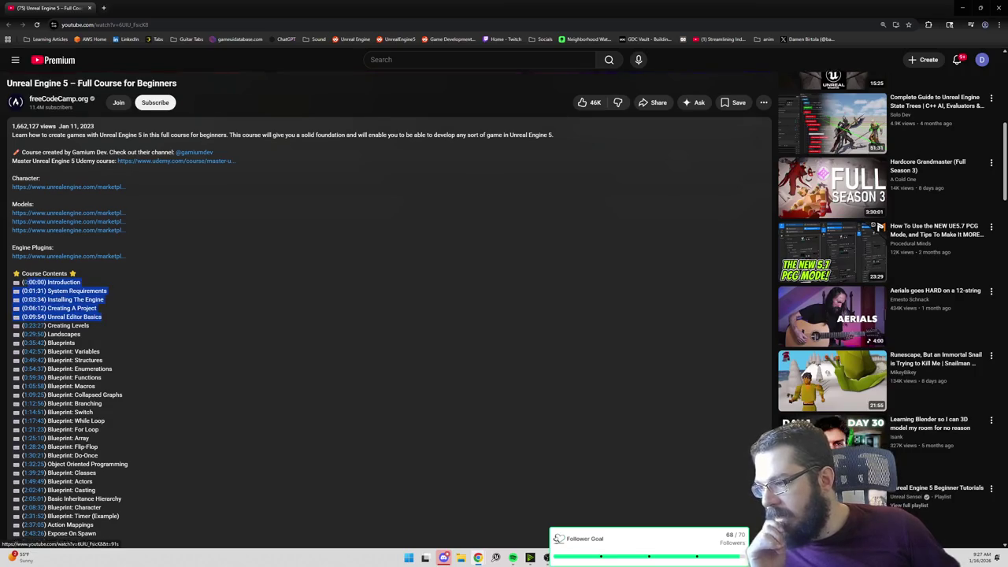
{"action": "double_click", "coordinate": [80, 287]}
{"action": "triple_click", "coordinate": [67, 296]}
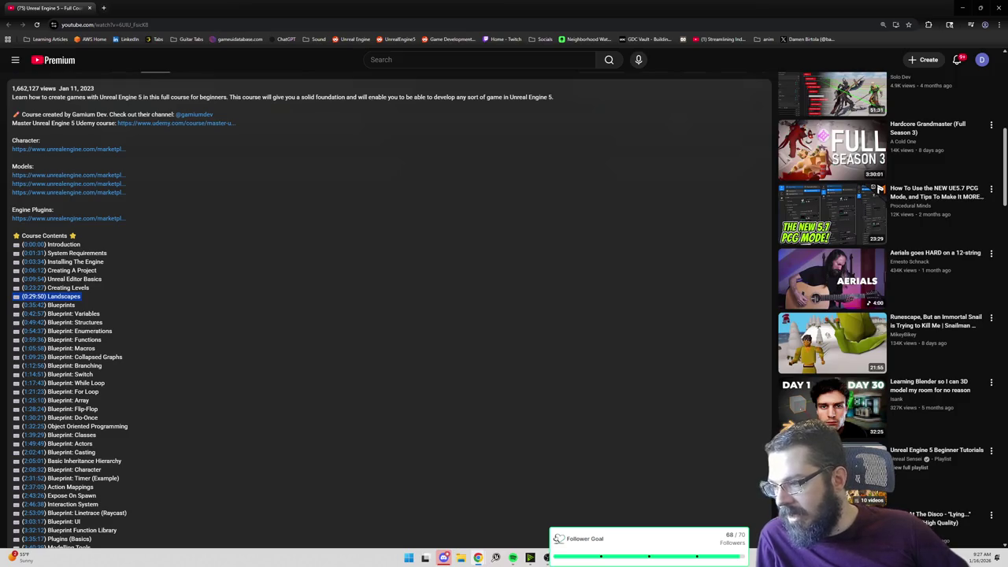
{"action": "mouse_move", "coordinate": [75, 314]}
{"action": "left_mouse_down"}
{"action": "mouse_move", "coordinate": [112, 331]}
{"action": "mouse_move", "coordinate": [21, 332]}
{"action": "mouse_move", "coordinate": [13, 321]}
{"action": "left_mouse_up"}
{"action": "left_click", "coordinate": [111, 331]}
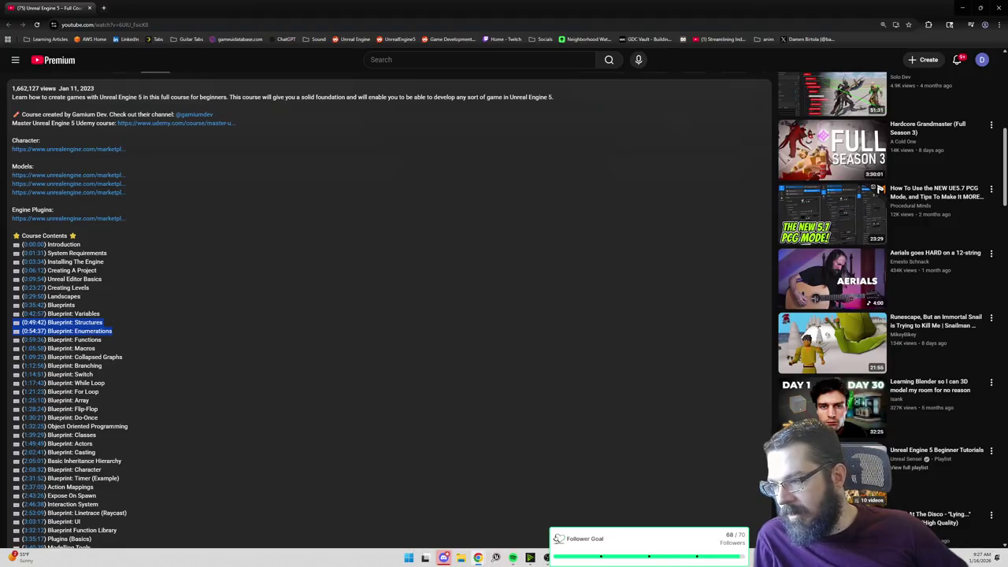
{"action": "left_click", "coordinate": [89, 322]}
{"action": "double_click", "coordinate": [89, 322]}
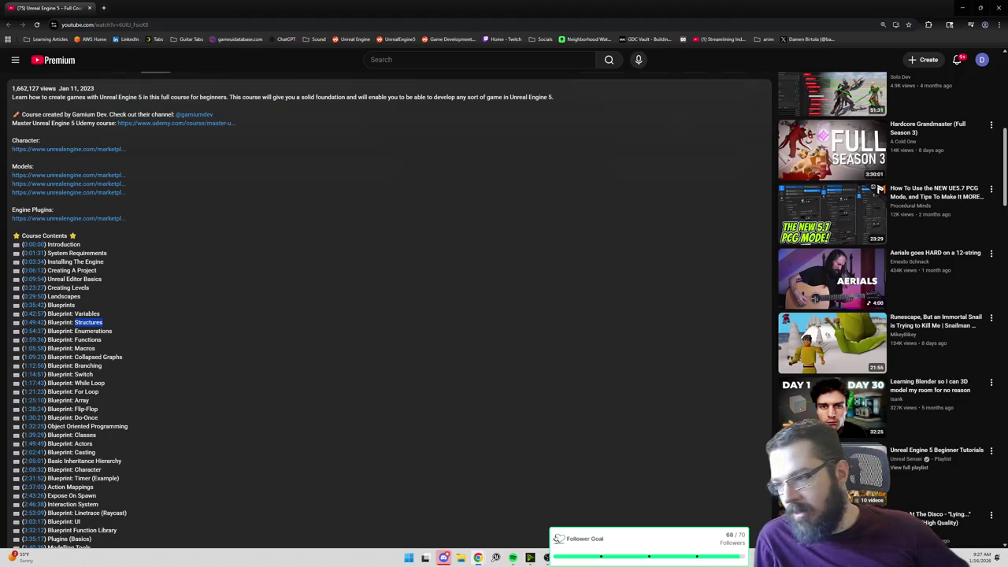
{"action": "scroll", "coordinate": [89, 320], "scroll_direction": "down", "scroll_amount": 1}
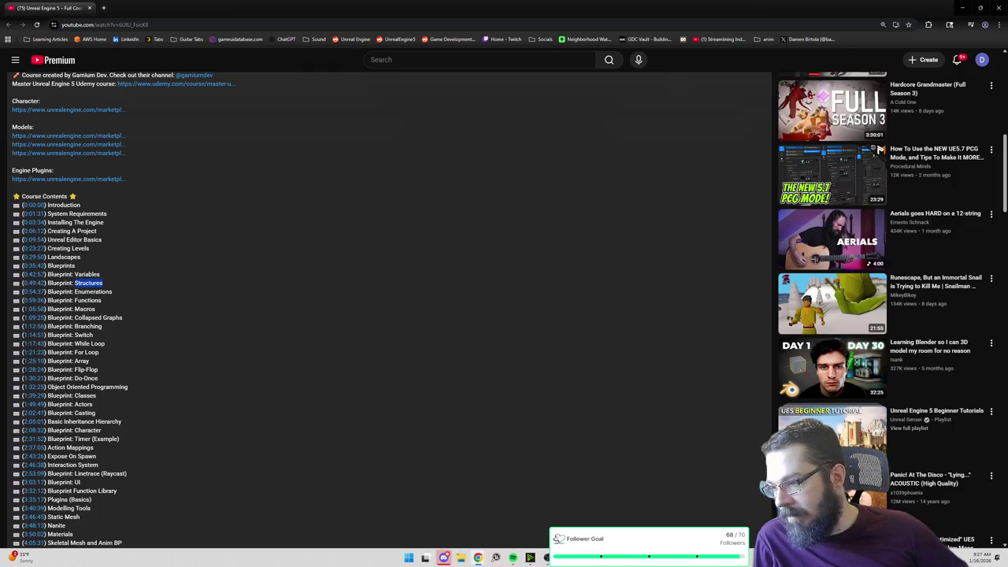
{"action": "double_click", "coordinate": [88, 300]}
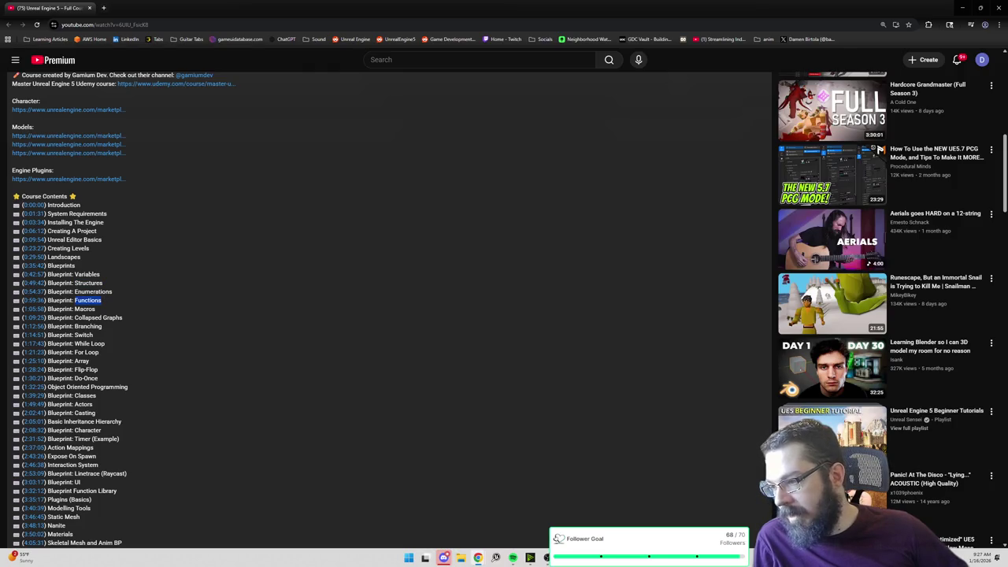
{"action": "double_click", "coordinate": [93, 291]}
{"action": "double_click", "coordinate": [87, 300]}
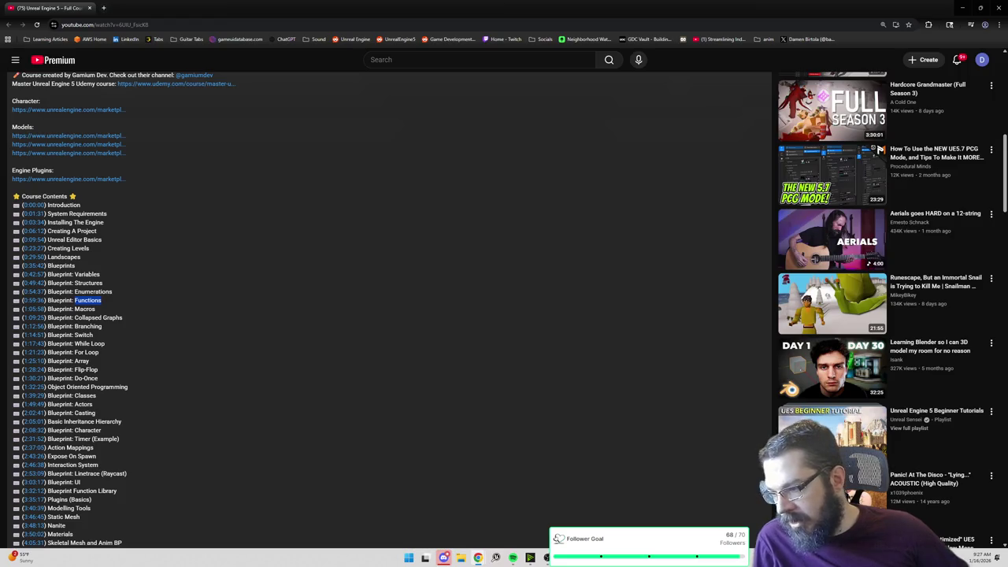
{"action": "scroll", "coordinate": [386, 307], "scroll_direction": "down", "scroll_amount": 3}
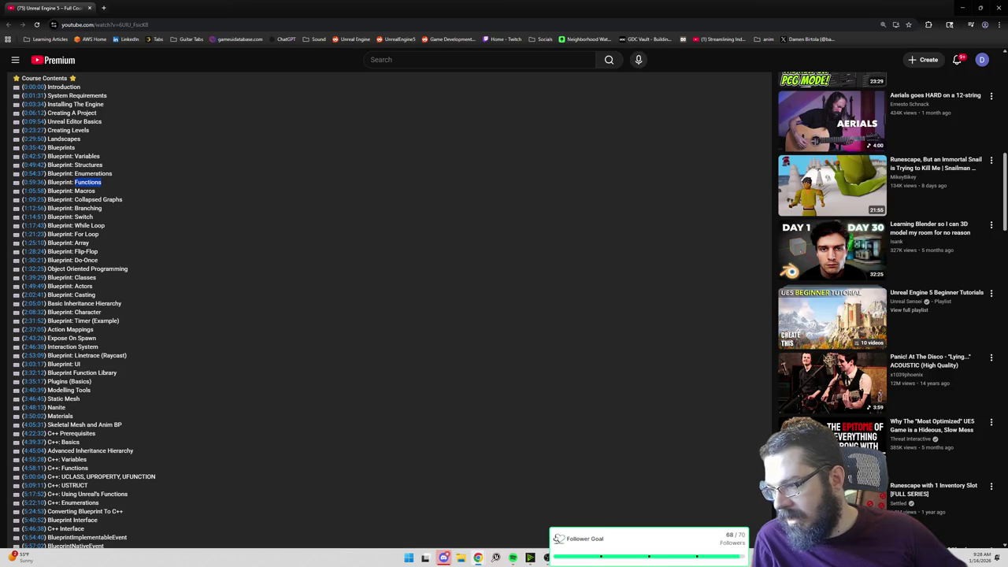
{"action": "left_click_drag", "start_coordinate": [96, 296], "coordinate": [48, 296]}
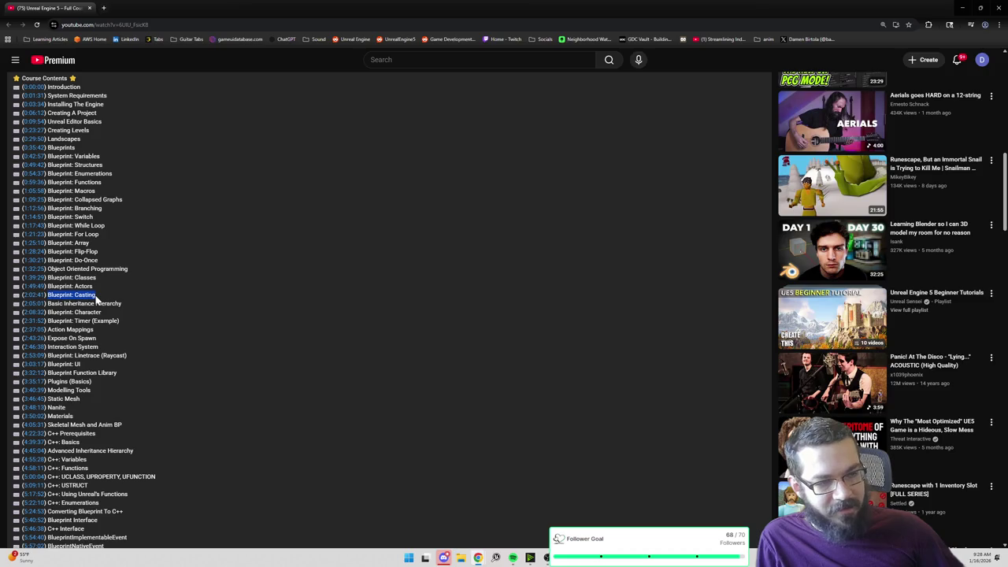
{"action": "left_click", "coordinate": [95, 294]}
{"action": "left_click_drag", "start_coordinate": [96, 295], "coordinate": [22, 294]}
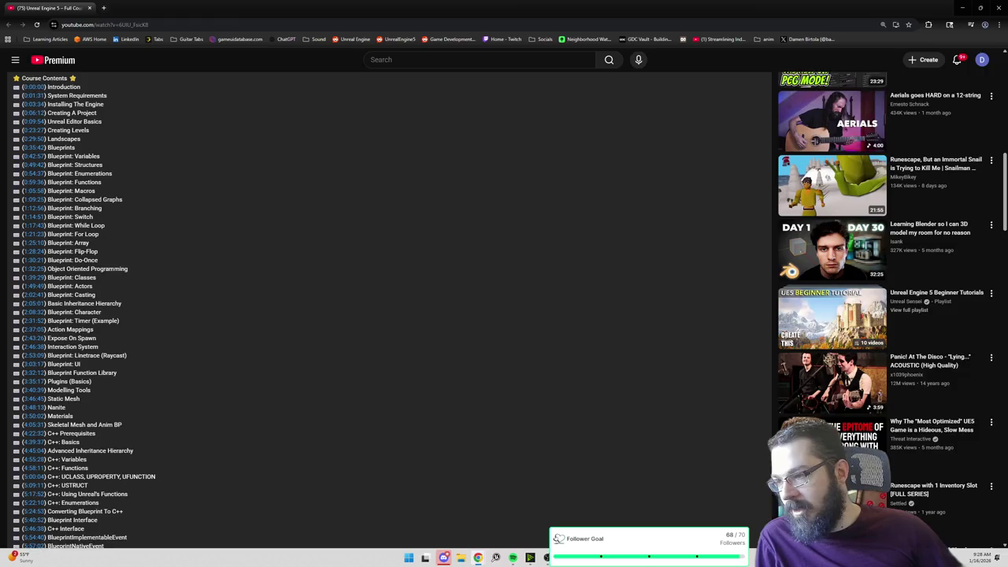
{"action": "scroll", "coordinate": [101, 252], "scroll_direction": "down", "scroll_amount": 1}
Step: Highlight the Casting and Basic Inheritance Hierarchy chapter lines together
{"action": "left_click_drag", "start_coordinate": [96, 255], "coordinate": [22, 256]}
{"action": "left_click_drag", "start_coordinate": [96, 256], "coordinate": [13, 256]}
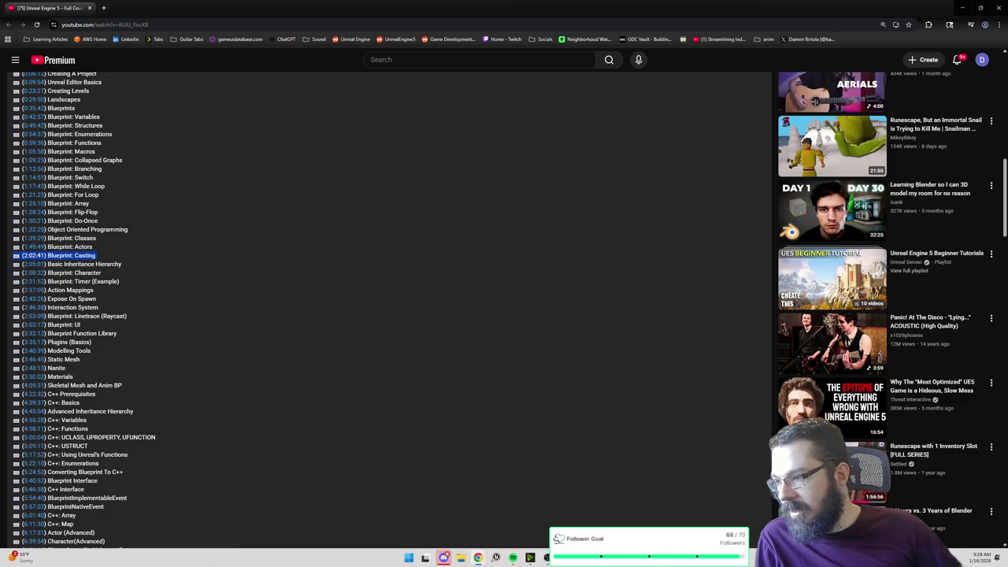
{"action": "triple_click", "coordinate": [79, 265]}
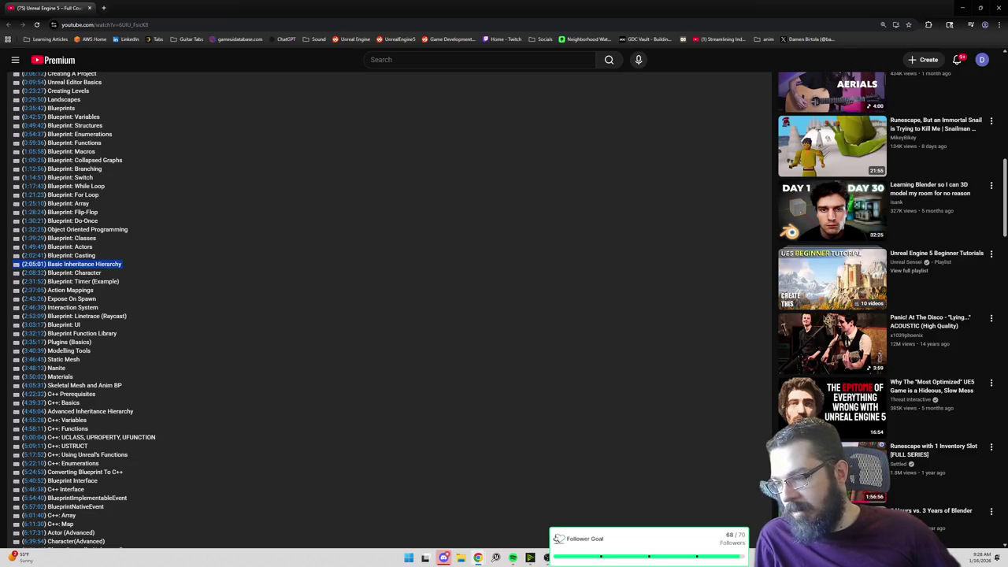
{"action": "left_click", "coordinate": [124, 265]}
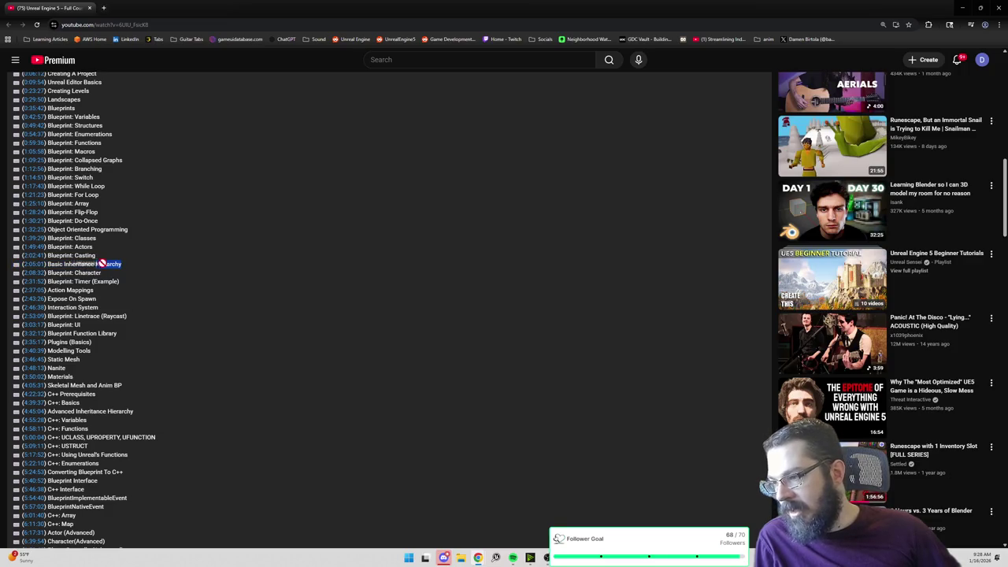
{"action": "left_click_drag", "start_coordinate": [124, 266], "coordinate": [10, 258]}
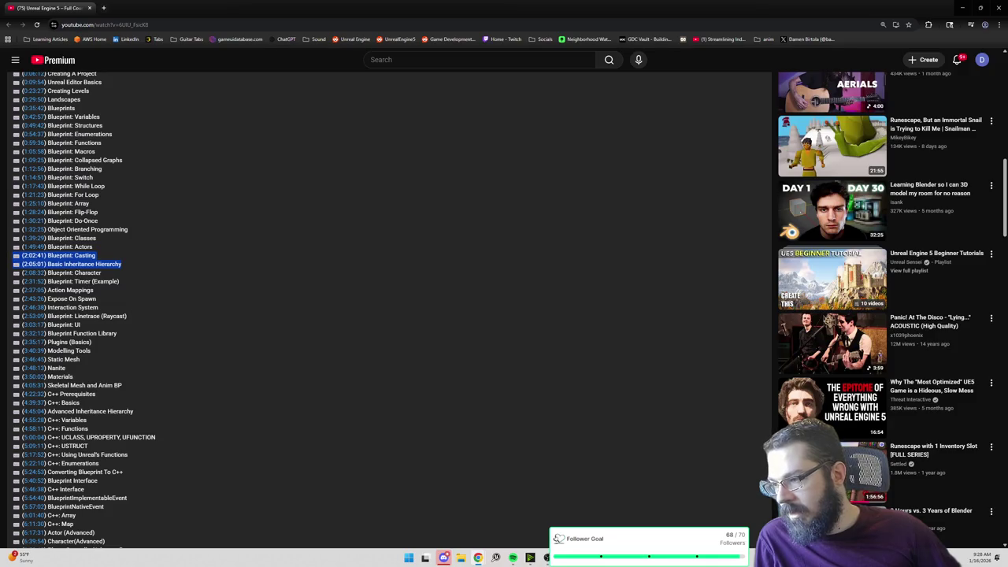
{"action": "scroll", "coordinate": [84, 291], "scroll_direction": "down", "scroll_amount": 1}
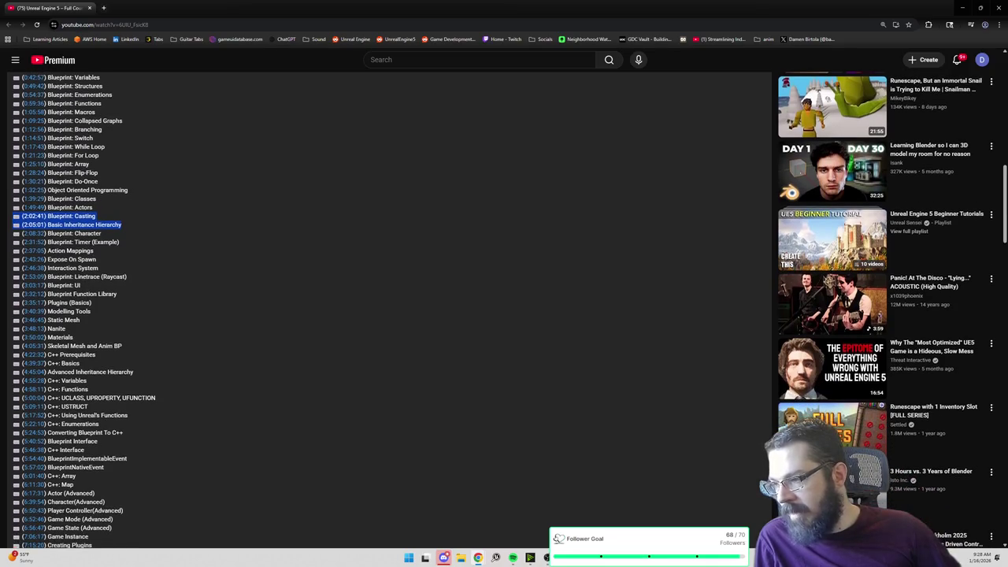
{"action": "left_click", "coordinate": [93, 250]}
Step: Highlight the Action Mappings chapter line and the Expose On Spawn line below it
{"action": "left_click_drag", "start_coordinate": [94, 250], "coordinate": [13, 251]}
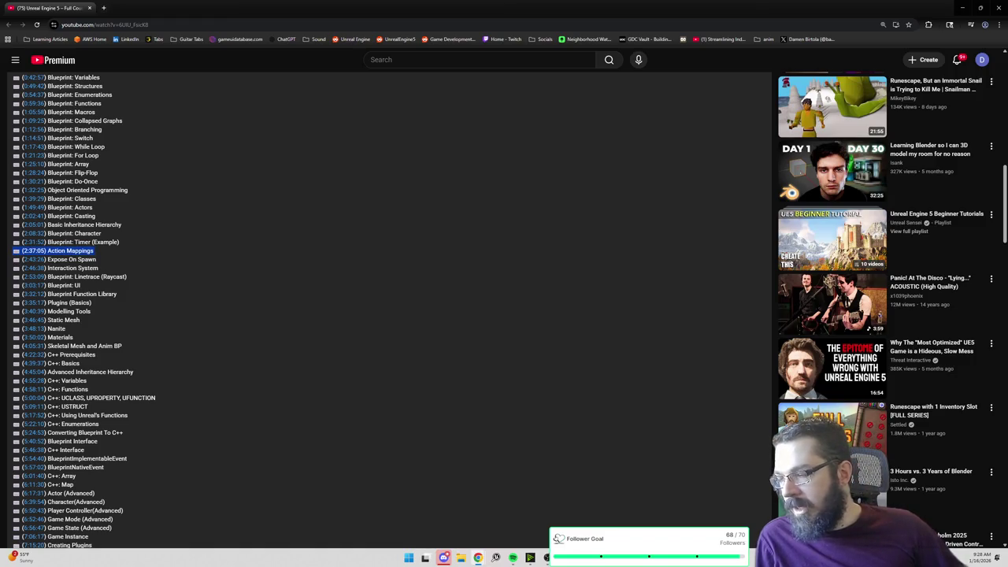
{"action": "double_click", "coordinate": [79, 250]}
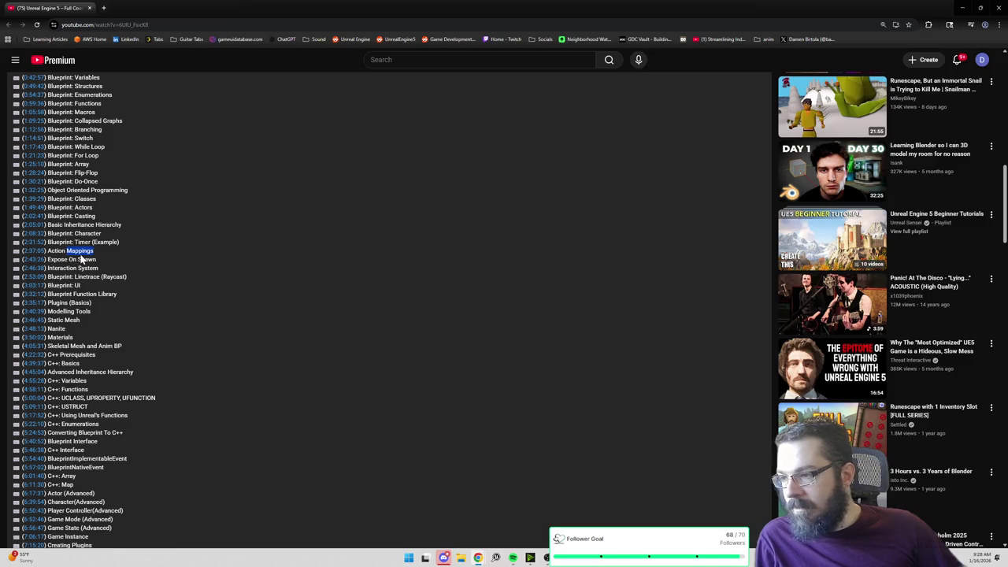
{"action": "left_click", "coordinate": [80, 251]}
{"action": "left_click", "coordinate": [94, 250]}
{"action": "left_click_drag", "start_coordinate": [96, 251], "coordinate": [22, 250]}
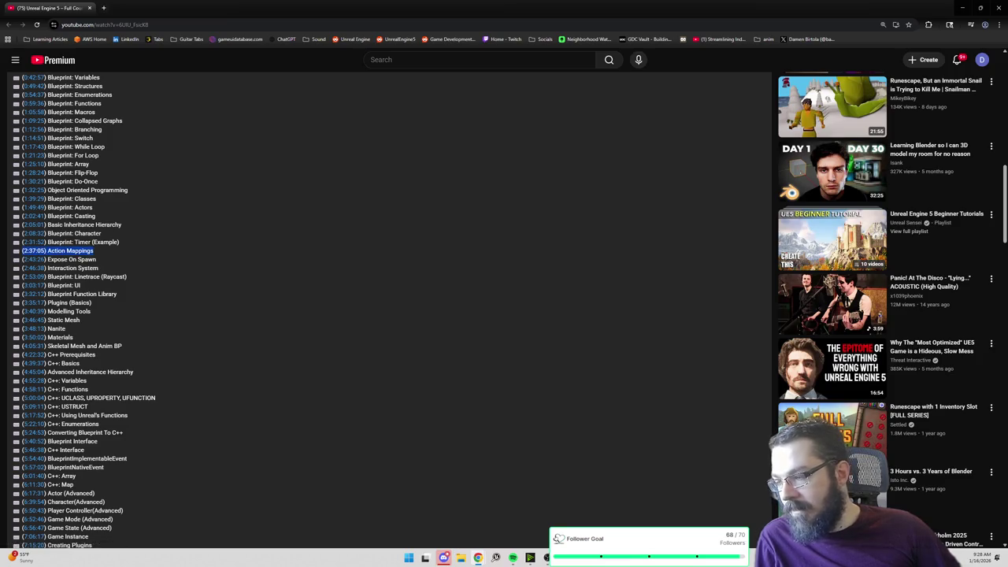
{"action": "triple_click", "coordinate": [71, 259]}
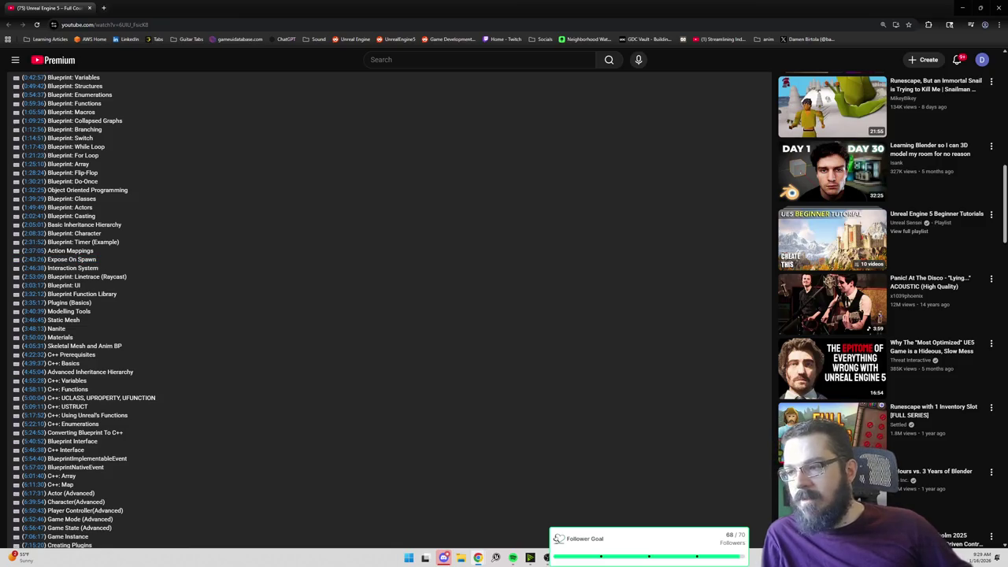
{"action": "double_click", "coordinate": [79, 251]}
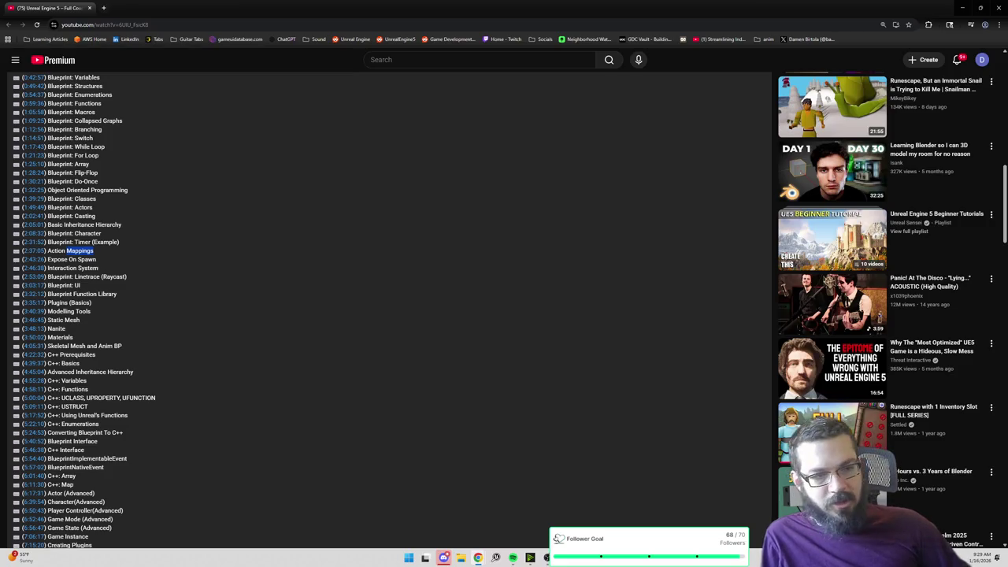
{"action": "triple_click", "coordinate": [79, 250]}
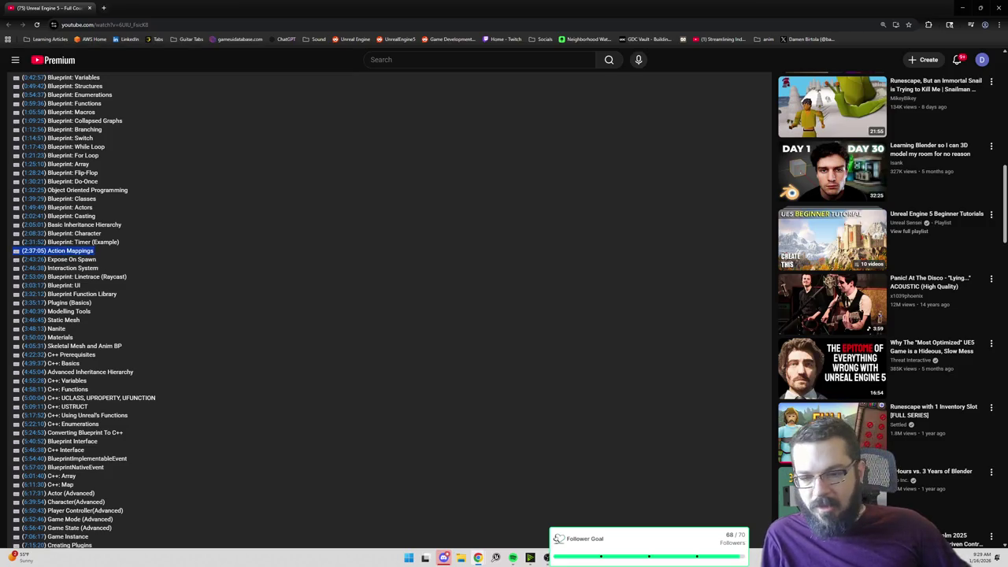
{"action": "double_click", "coordinate": [79, 250]}
{"action": "double_click", "coordinate": [79, 250]}
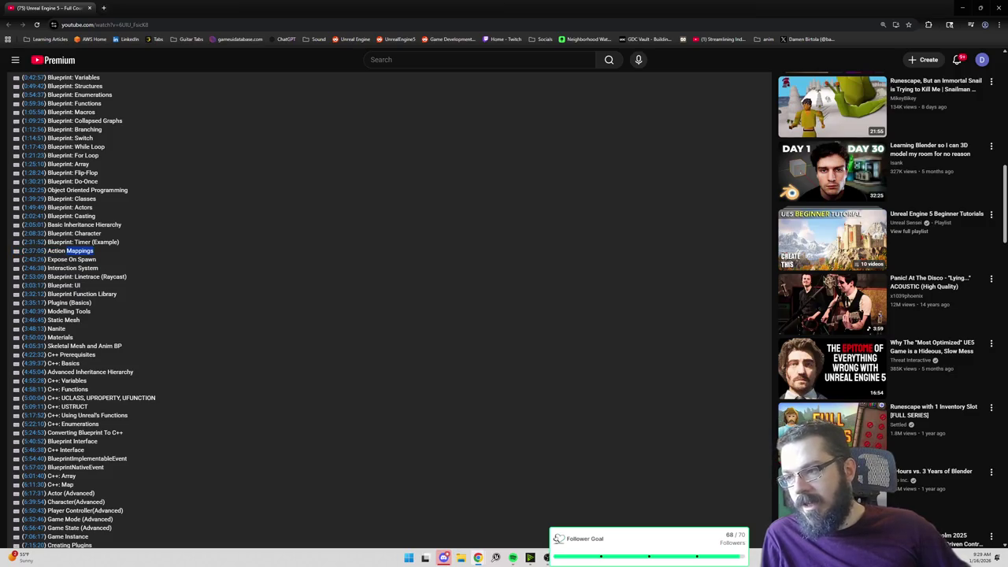
{"action": "triple_click", "coordinate": [79, 250]}
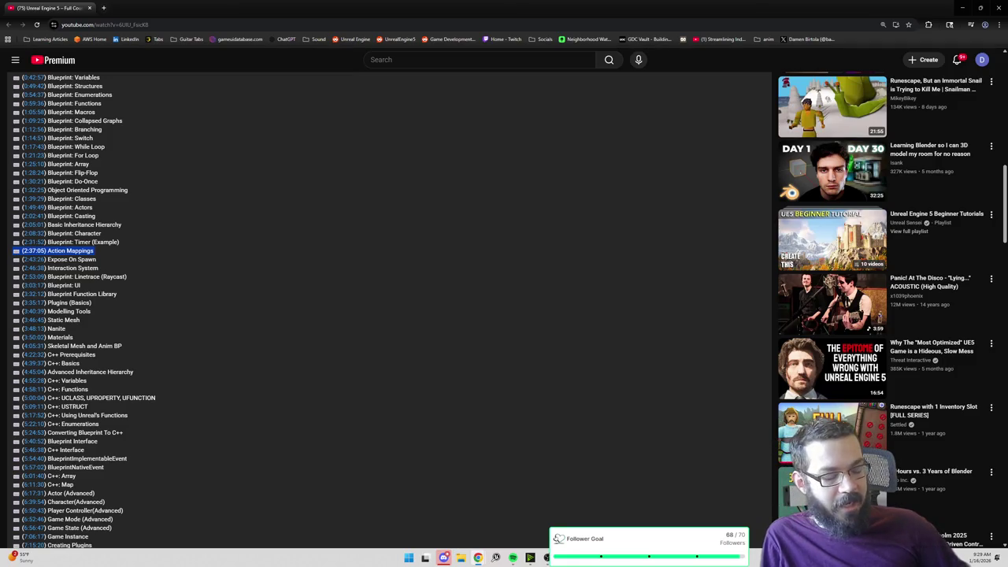
Step: Open the Interaction System chapter at 2:46:38 in a new browser tab
{"action": "triple_click", "coordinate": [87, 259]}
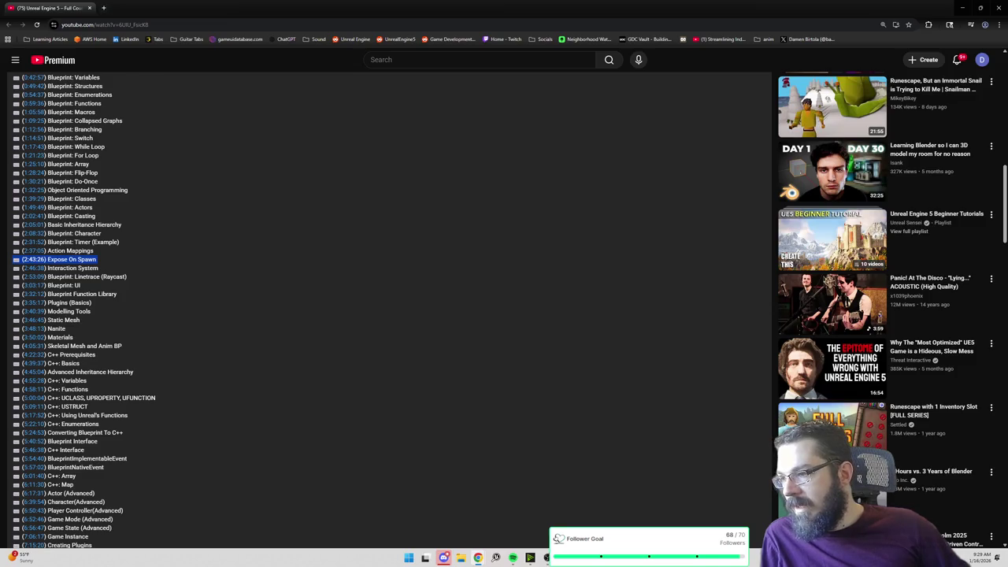
{"action": "double_click", "coordinate": [87, 267]}
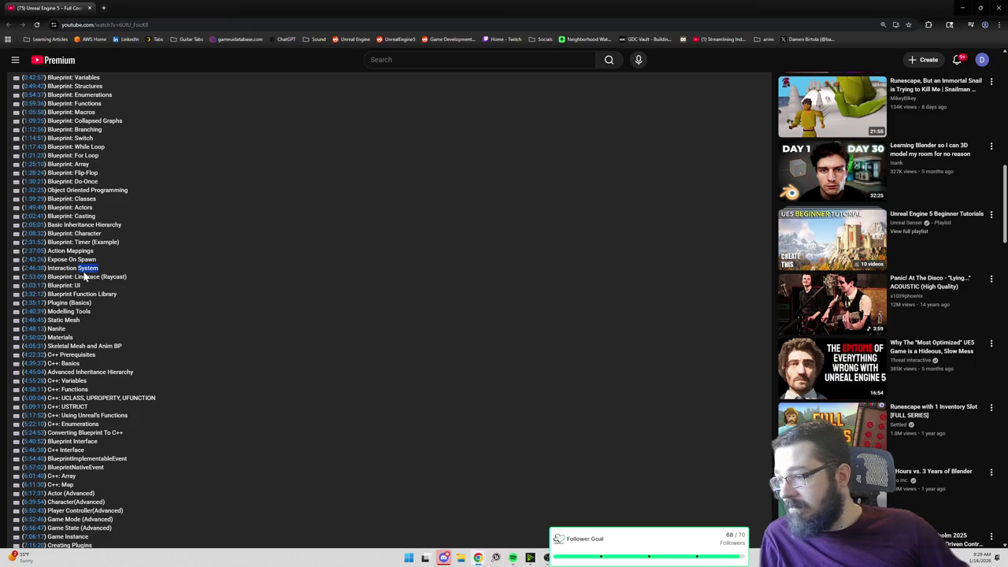
{"action": "right_click", "coordinate": [37, 272]}
{"action": "left_click", "coordinate": [63, 278]}
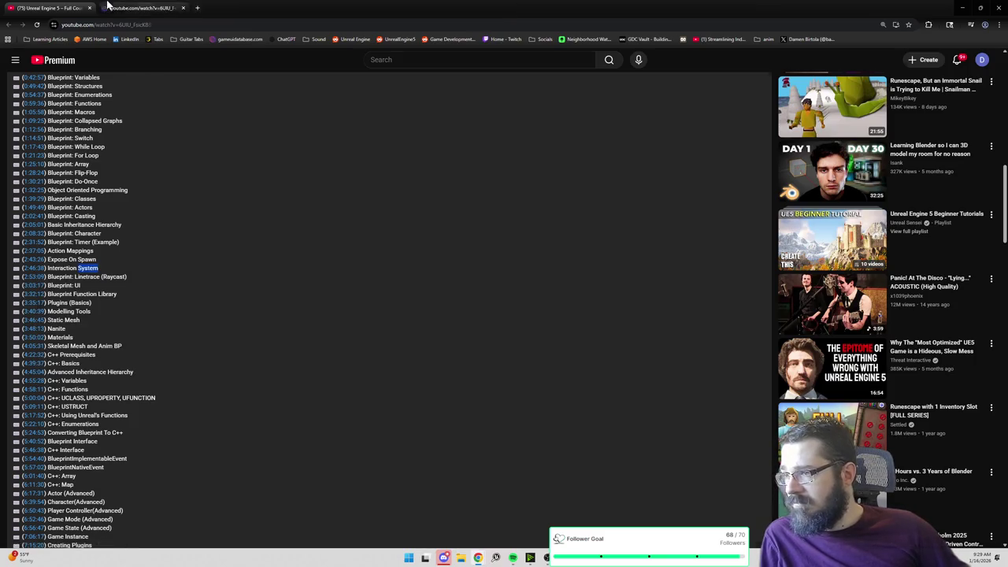
Step: Check the new tab playing at 2:46:38, then close it and return to the chapter list
{"action": "left_click", "coordinate": [108, 7]}
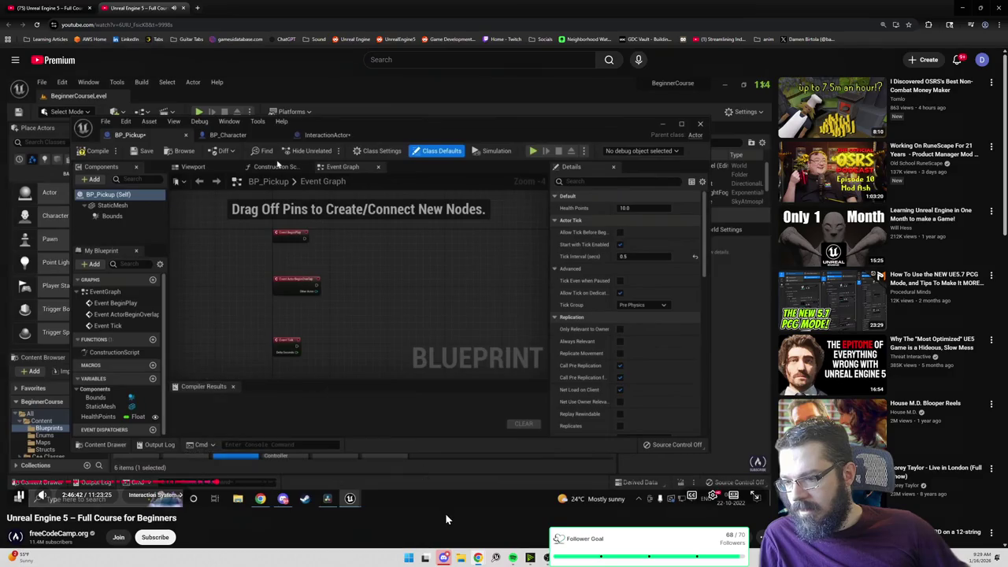
{"action": "left_click", "coordinate": [182, 7]}
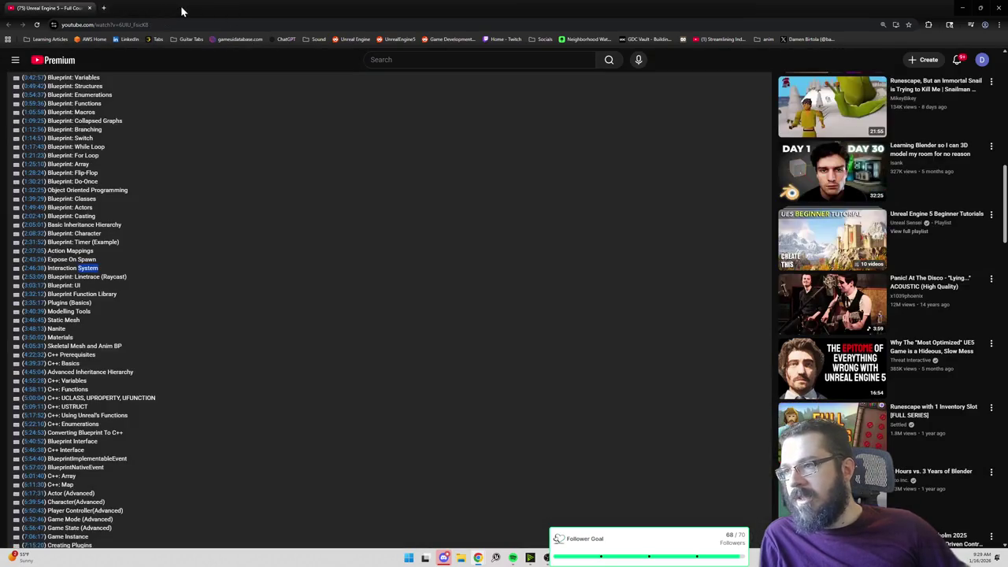
{"action": "scroll", "coordinate": [126, 236], "scroll_direction": "down", "scroll_amount": 1}
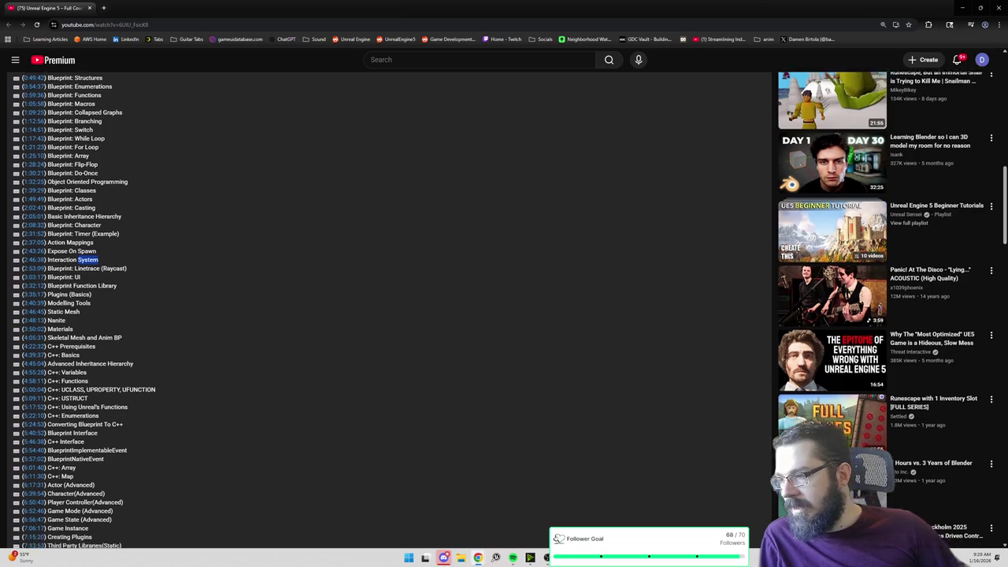
{"action": "left_click", "coordinate": [101, 237]}
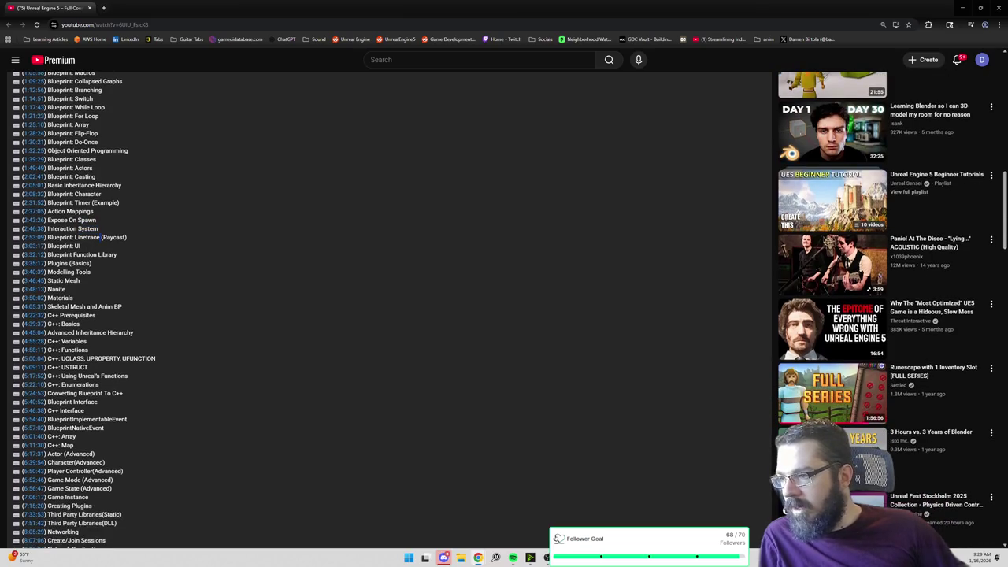
Step: Highlight Blueprint Function Library, then scroll to BONUS and highlight the C++ chapters through Enumerations
{"action": "triple_click", "coordinate": [85, 255]}
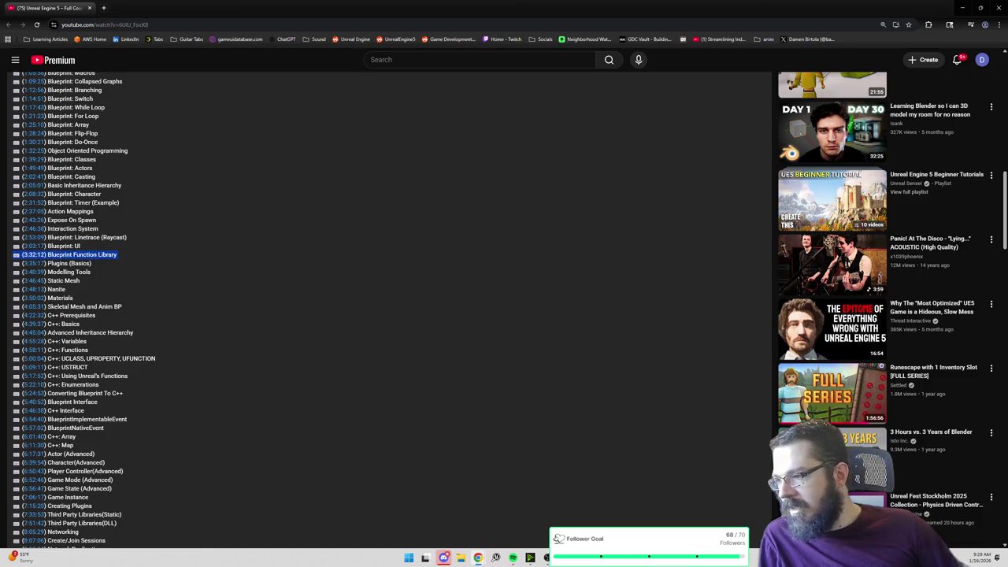
{"action": "scroll", "coordinate": [74, 302], "scroll_direction": "down", "scroll_amount": 1}
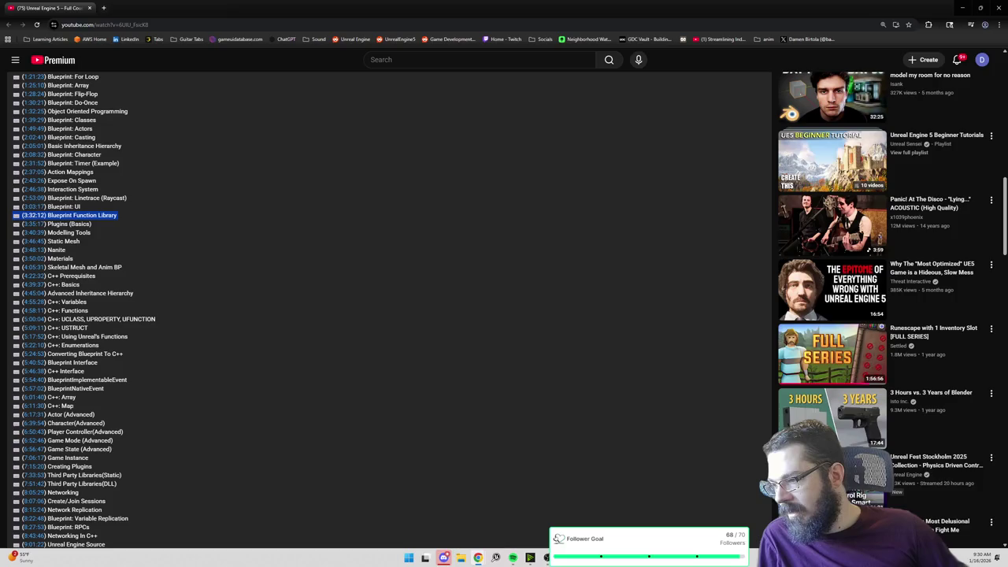
{"action": "scroll", "coordinate": [386, 315], "scroll_direction": "down", "scroll_amount": 1}
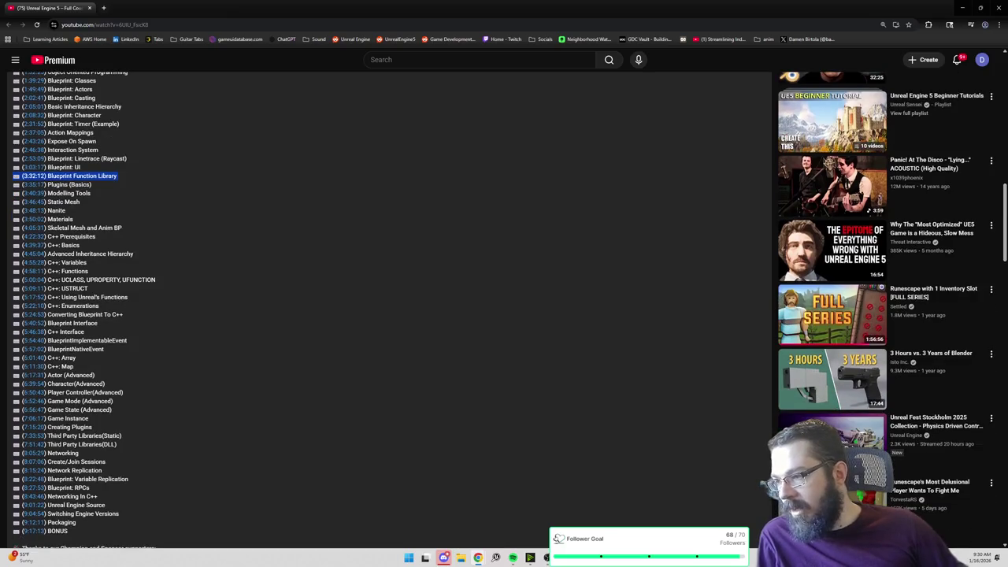
{"action": "scroll", "coordinate": [386, 315], "scroll_direction": "down", "scroll_amount": 1}
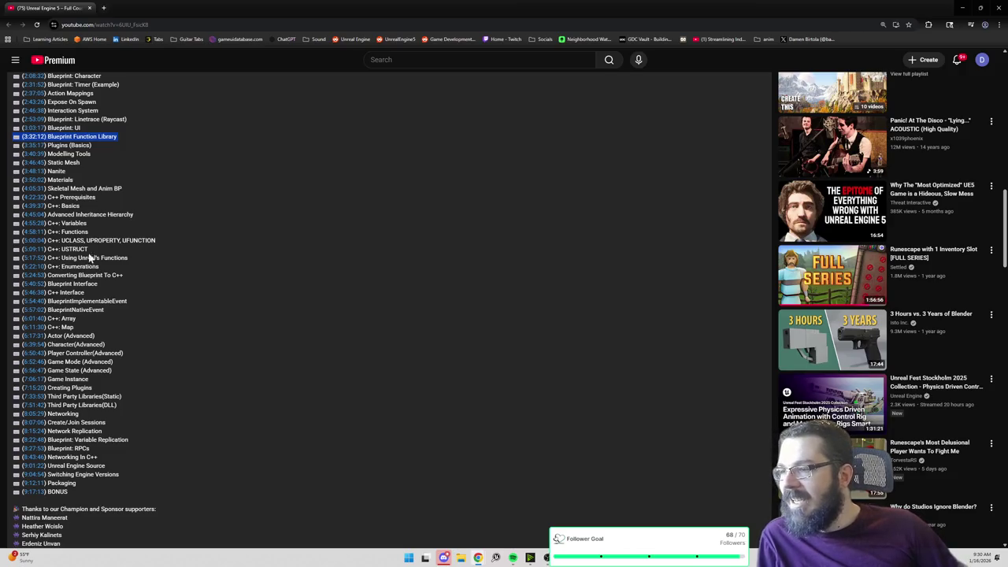
{"action": "mouse_move", "coordinate": [119, 270]}
{"action": "left_mouse_down"}
{"action": "mouse_move", "coordinate": [19, 258]}
{"action": "mouse_move", "coordinate": [10, 202]}
{"action": "mouse_move", "coordinate": [24, 196]}
{"action": "mouse_move", "coordinate": [11, 203]}
{"action": "left_mouse_up"}
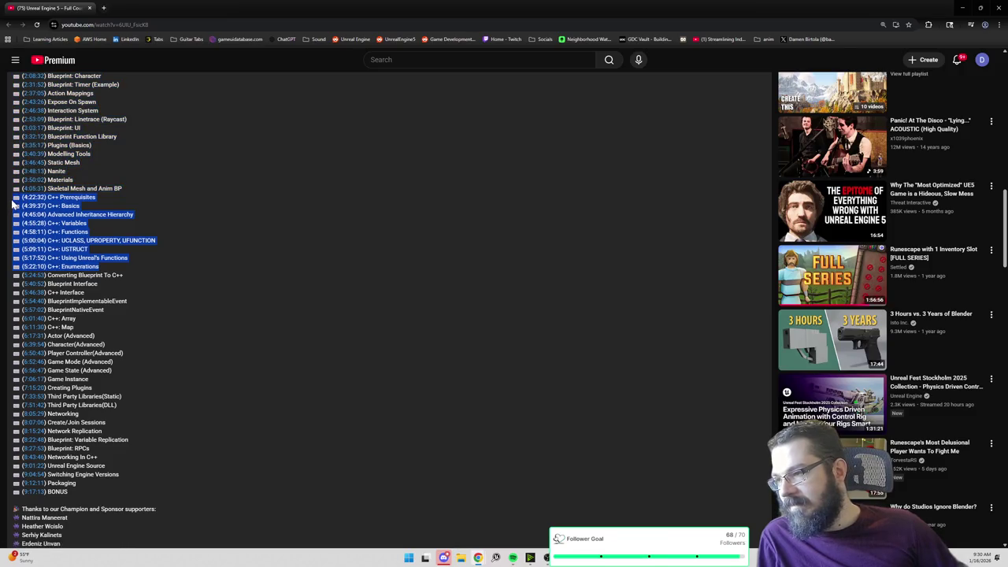
{"action": "left_click", "coordinate": [89, 233]}
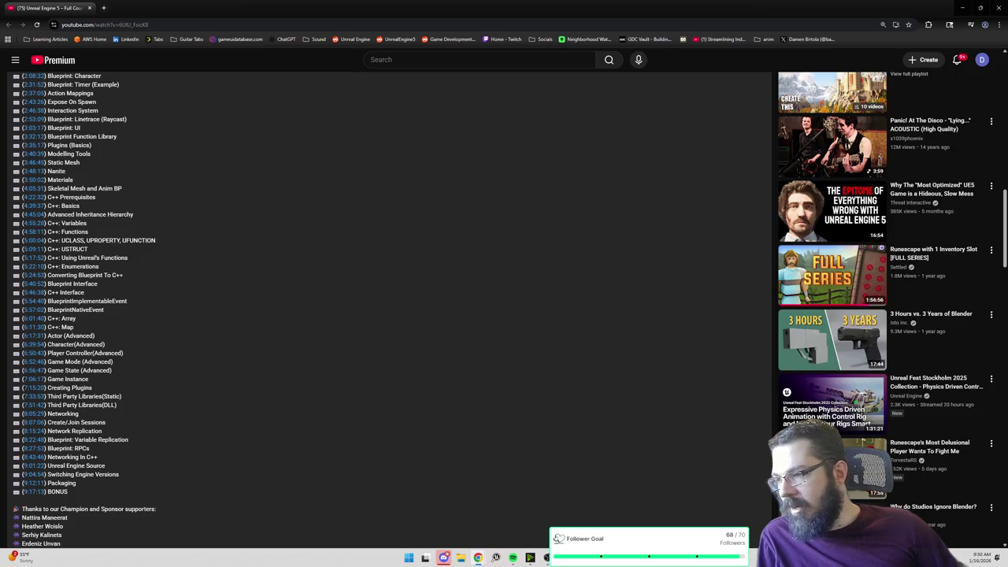
{"action": "mouse_move", "coordinate": [158, 242]}
{"action": "left_mouse_down"}
{"action": "mouse_move", "coordinate": [44, 251]}
{"action": "mouse_move", "coordinate": [22, 241]}
{"action": "left_mouse_up"}
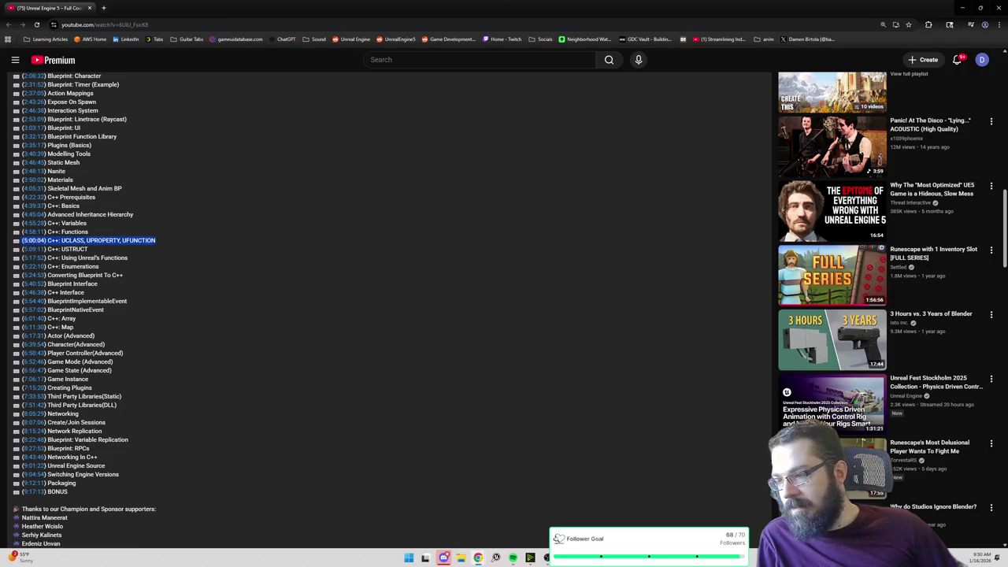
{"action": "double_click", "coordinate": [104, 240]}
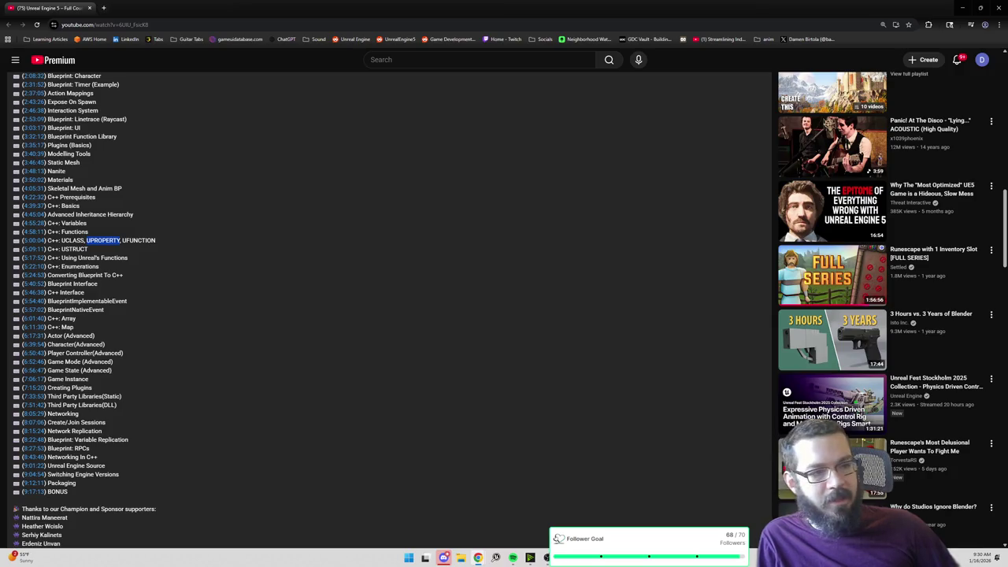
{"action": "triple_click", "coordinate": [104, 241]}
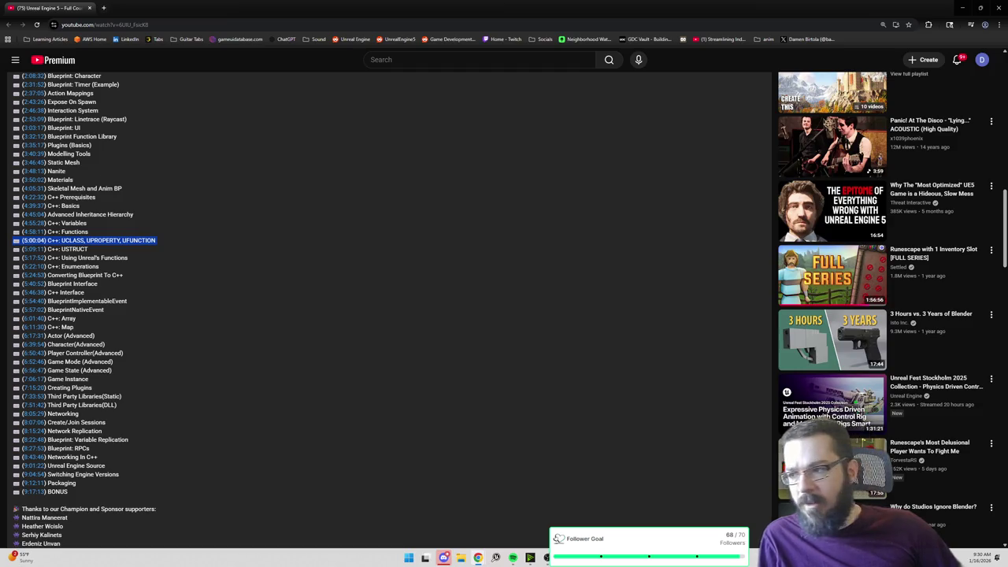
{"action": "scroll", "coordinate": [105, 239], "scroll_direction": "up", "scroll_amount": 1}
{"action": "scroll", "coordinate": [106, 239], "scroll_direction": "down", "scroll_amount": 1}
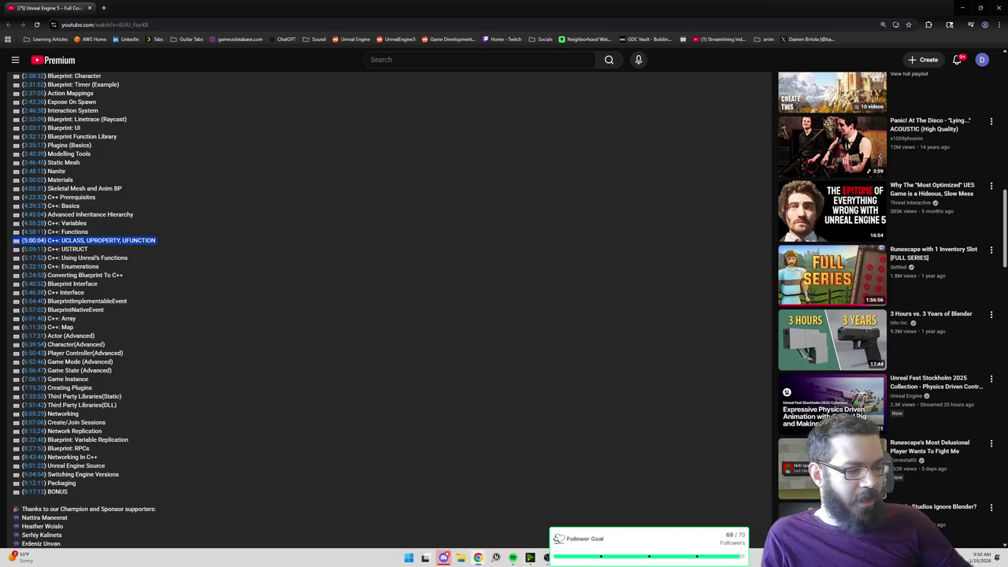
{"action": "triple_click", "coordinate": [132, 241]}
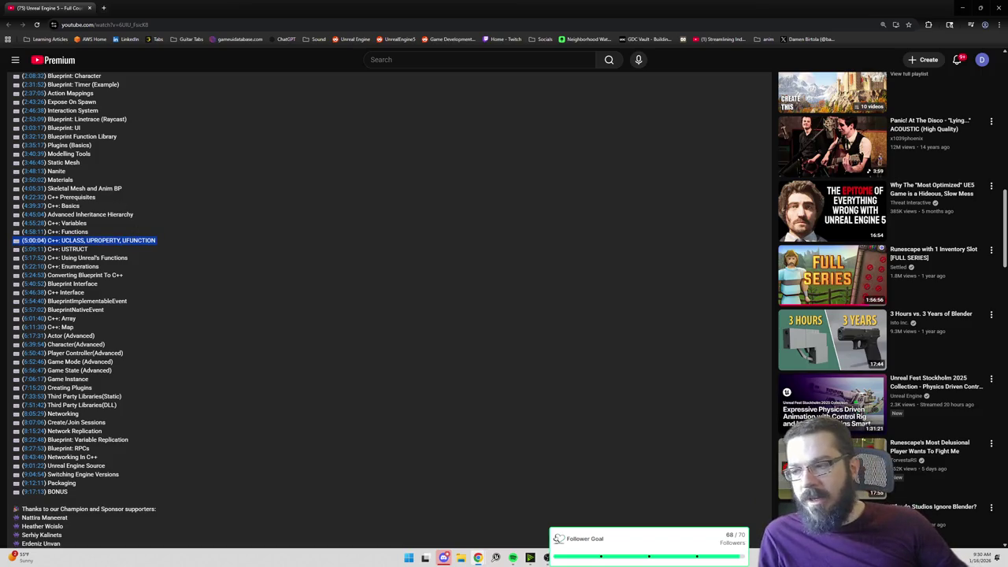
{"action": "triple_click", "coordinate": [71, 249]}
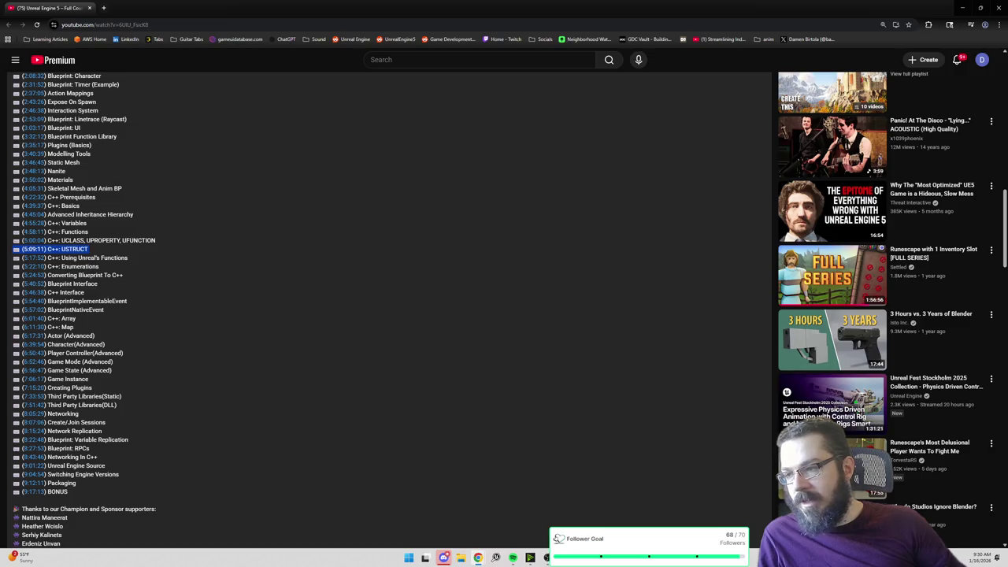
{"action": "triple_click", "coordinate": [90, 258]}
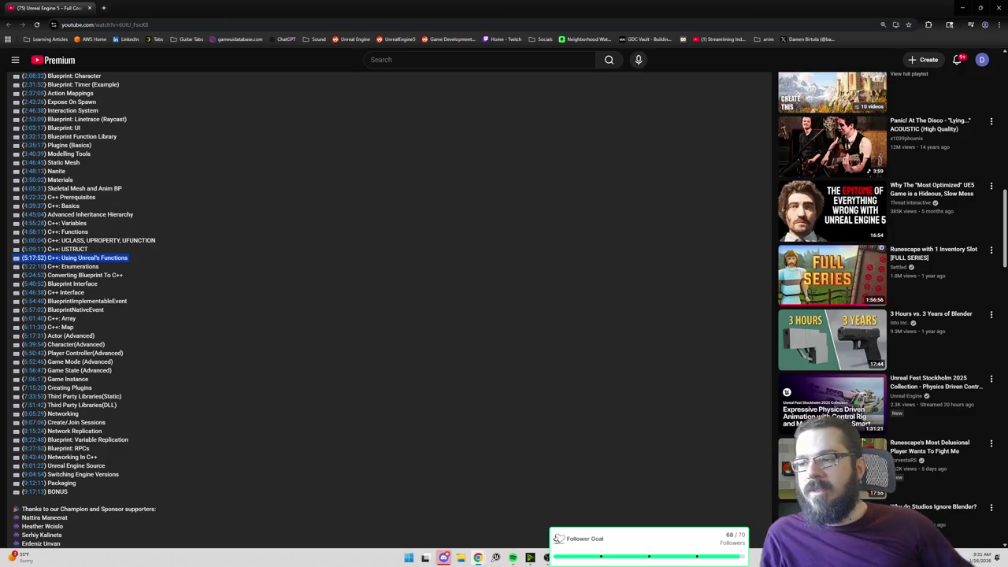
{"action": "left_click", "coordinate": [110, 257]}
{"action": "triple_click", "coordinate": [73, 266]}
{"action": "triple_click", "coordinate": [85, 274]}
{"action": "triple_click", "coordinate": [71, 284]}
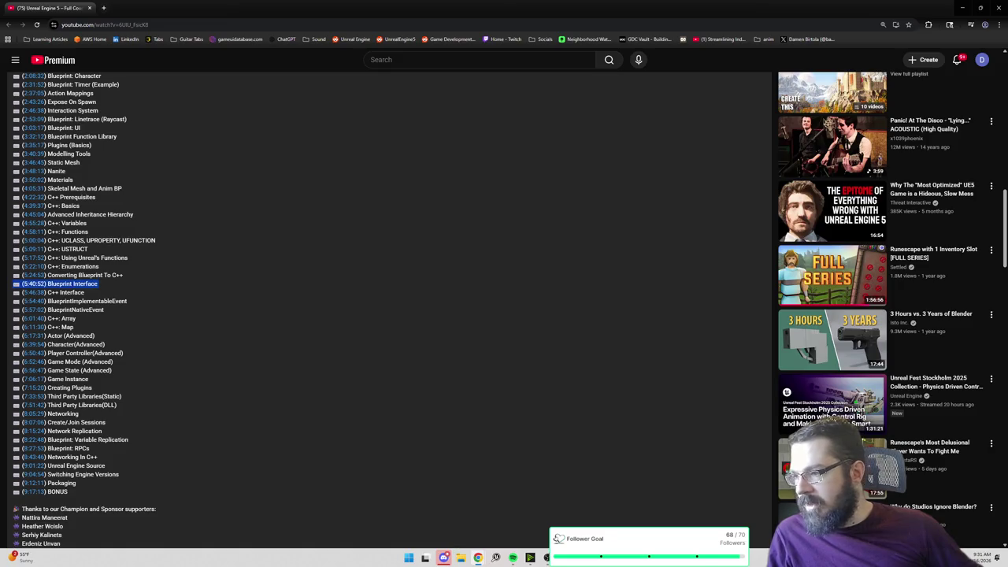
{"action": "left_click", "coordinate": [88, 299]}
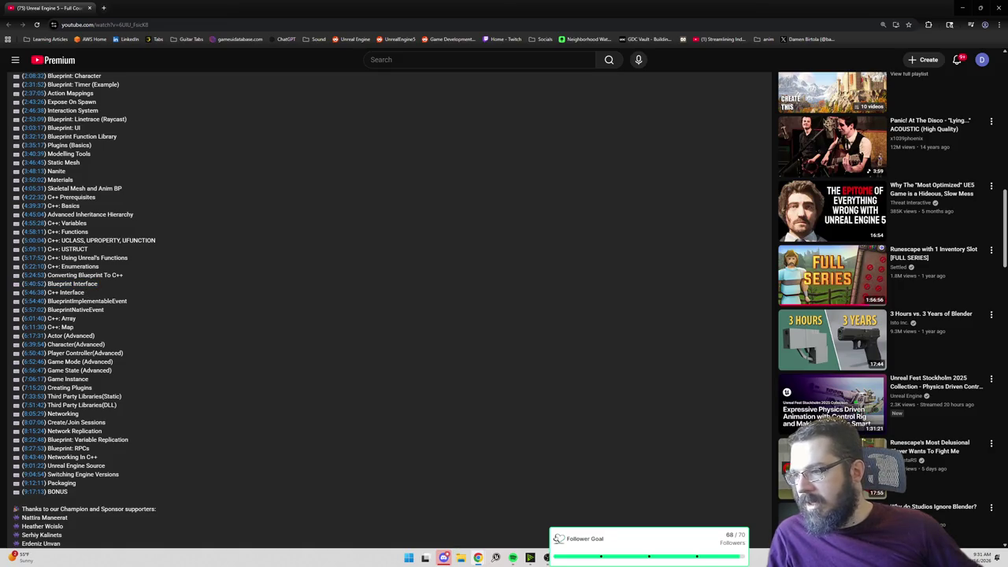
{"action": "left_click_drag", "start_coordinate": [93, 310], "coordinate": [11, 305]}
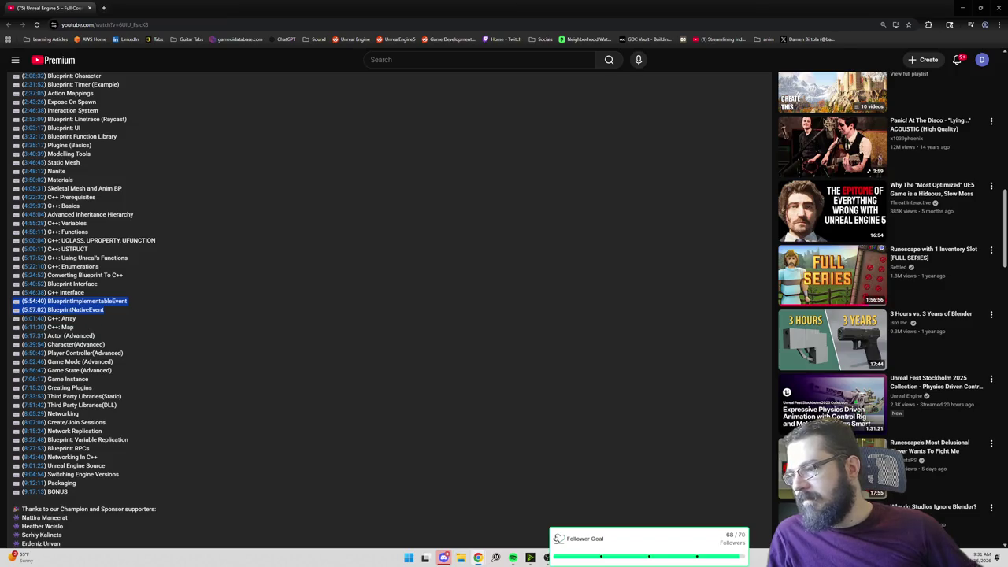
{"action": "left_click", "coordinate": [11, 304]}
{"action": "left_click_drag", "start_coordinate": [104, 313], "coordinate": [27, 302]}
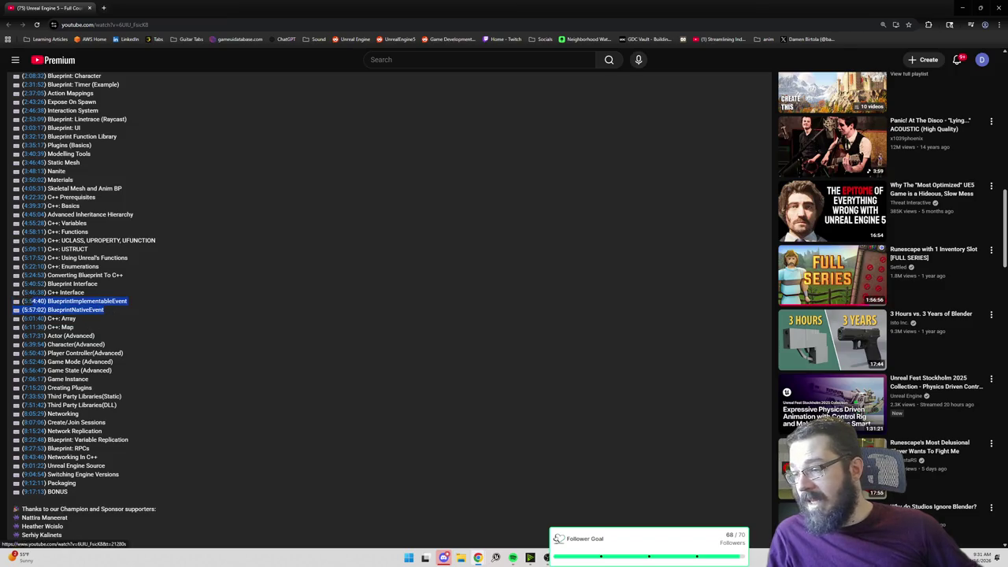
{"action": "left_click", "coordinate": [27, 301]}
{"action": "left_click_drag", "start_coordinate": [104, 313], "coordinate": [22, 301]}
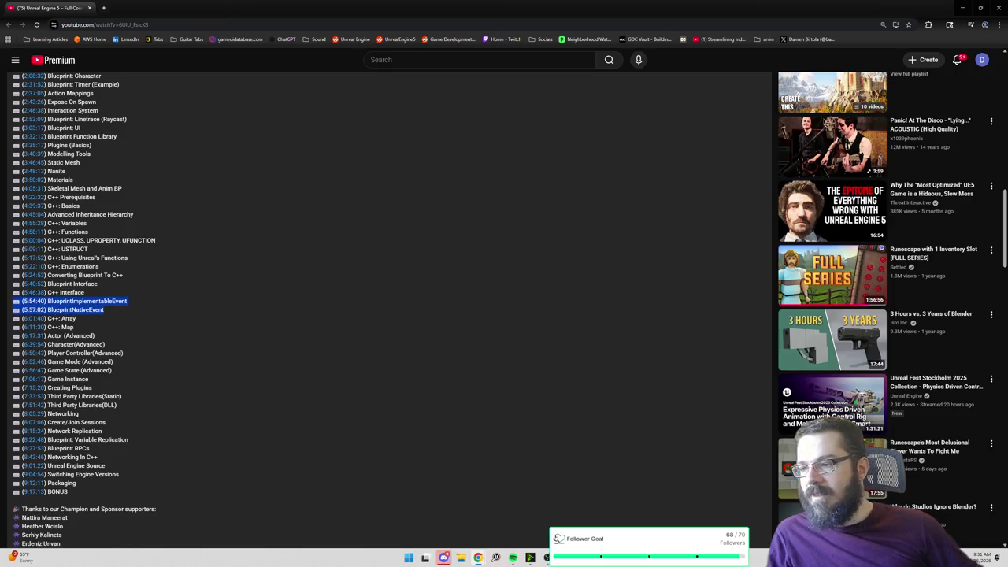
{"action": "double_click", "coordinate": [56, 312]}
{"action": "double_click", "coordinate": [85, 303]}
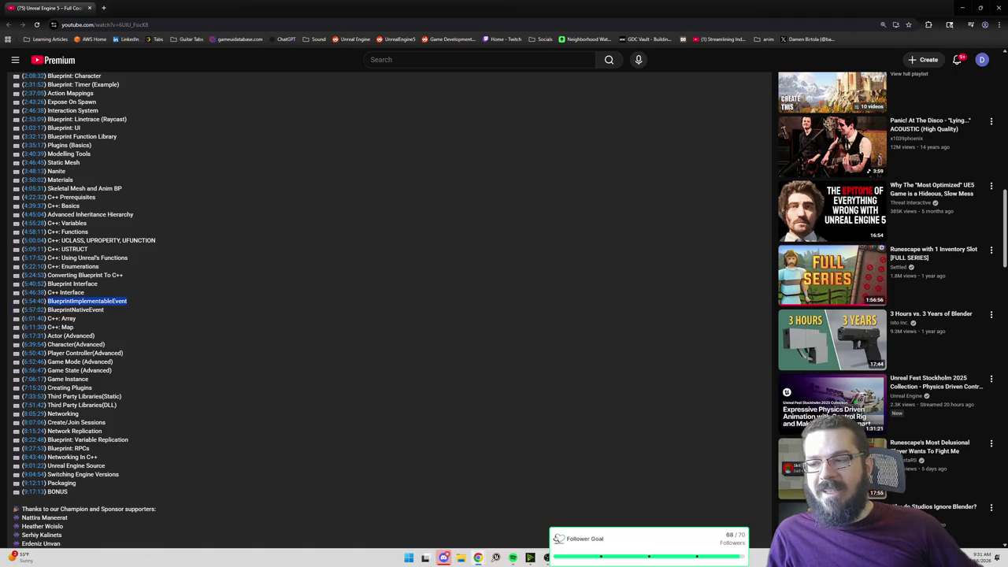
{"action": "left_click", "coordinate": [85, 310]}
{"action": "double_click", "coordinate": [79, 309]}
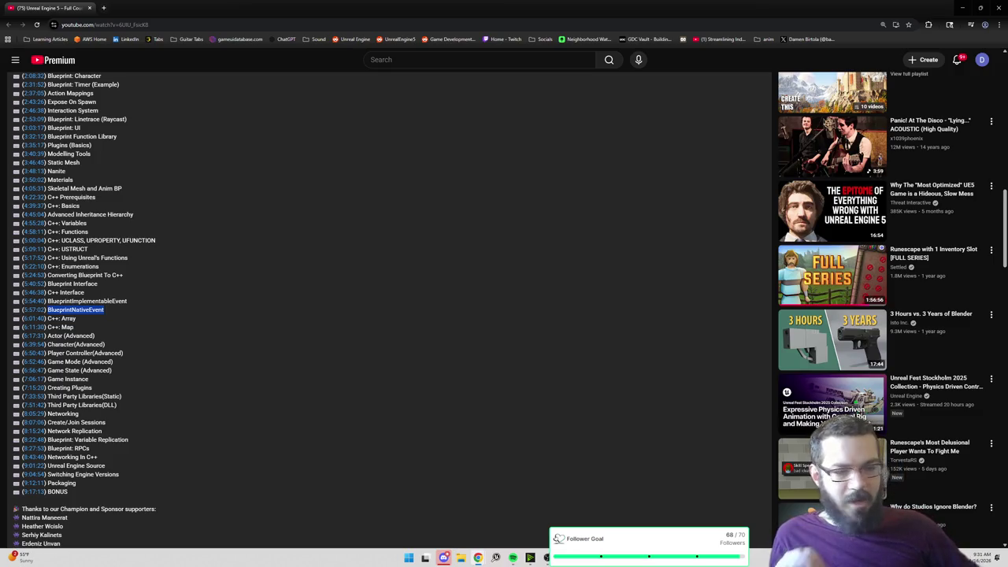
{"action": "double_click", "coordinate": [87, 300]}
{"action": "double_click", "coordinate": [76, 310]}
{"action": "double_click", "coordinate": [87, 301]}
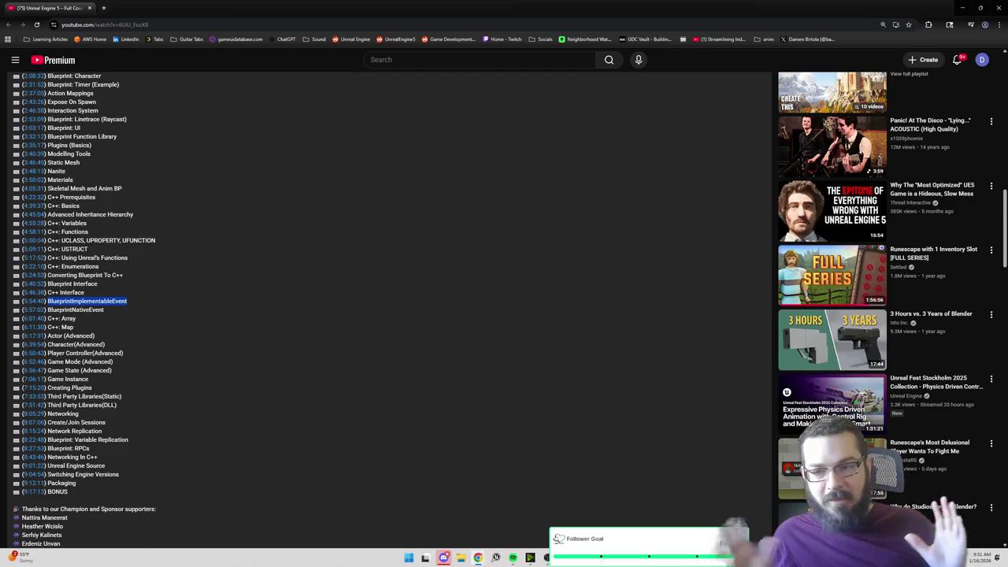
{"action": "double_click", "coordinate": [75, 309]}
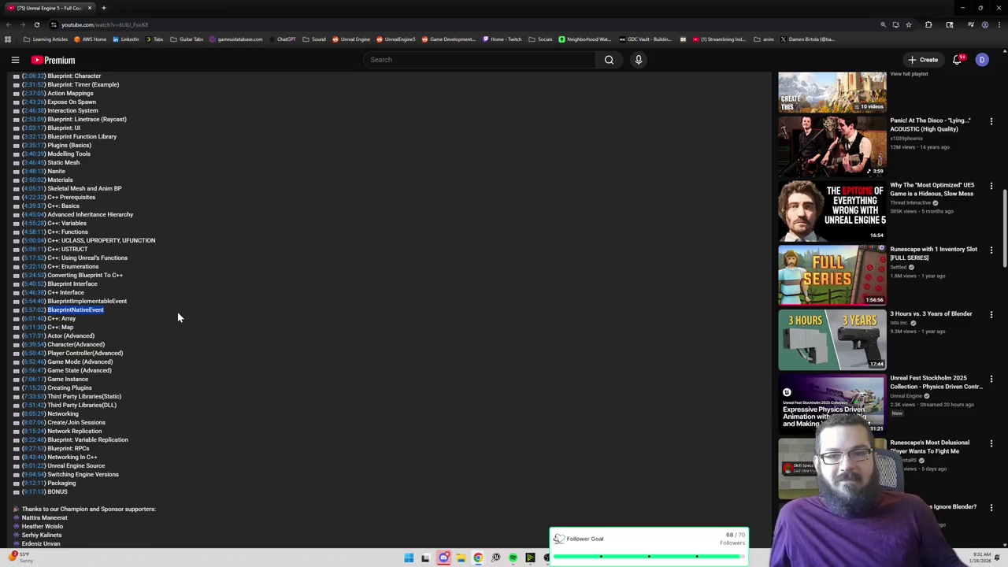
{"action": "double_click", "coordinate": [87, 301]}
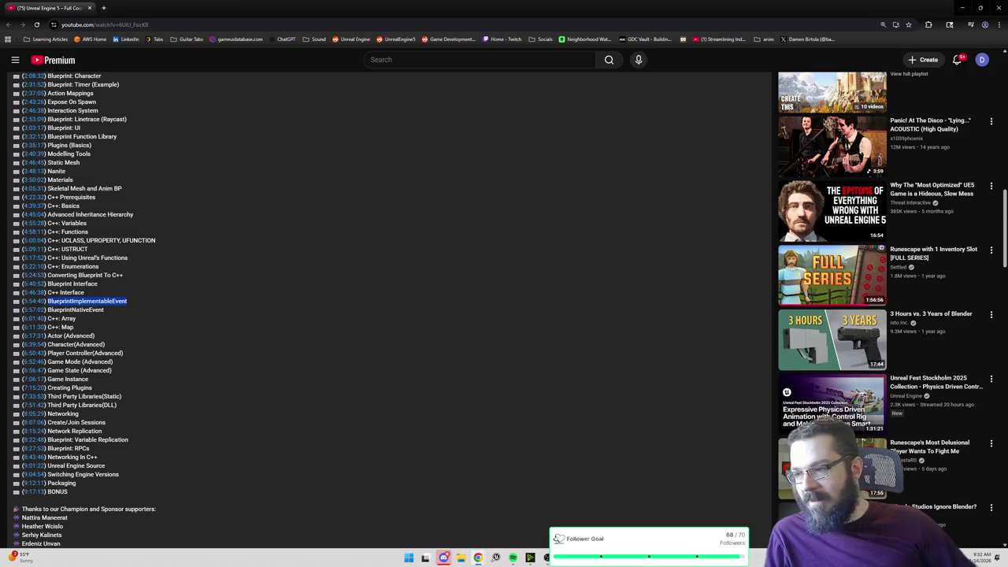
{"action": "double_click", "coordinate": [86, 301]}
{"action": "double_click", "coordinate": [75, 310]}
{"action": "double_click", "coordinate": [86, 301]}
{"action": "double_click", "coordinate": [75, 309]}
{"action": "double_click", "coordinate": [87, 300]}
{"action": "double_click", "coordinate": [74, 309]}
{"action": "double_click", "coordinate": [87, 301]}
{"action": "double_click", "coordinate": [106, 309]}
{"action": "left_click_drag", "start_coordinate": [106, 309], "coordinate": [22, 301]}
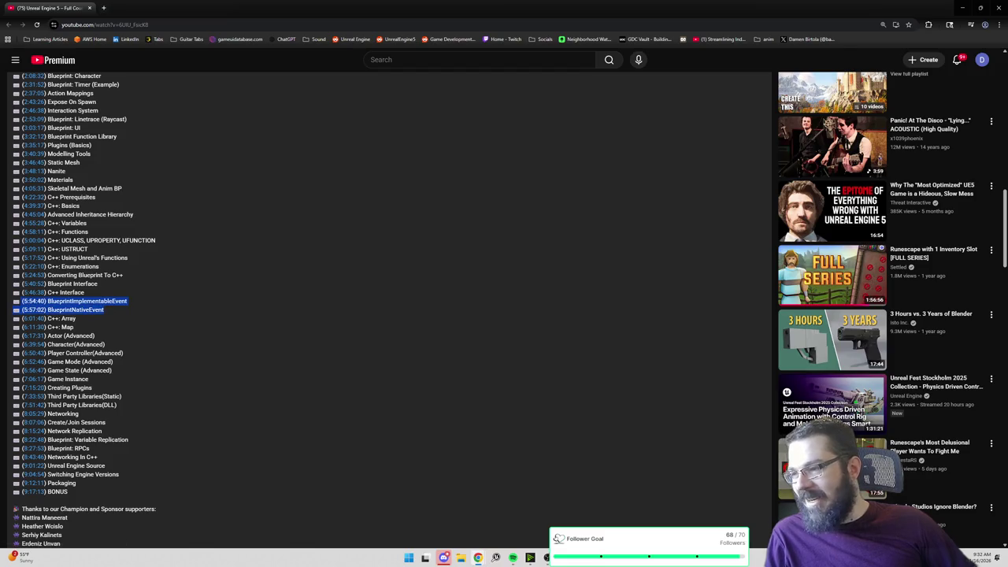
{"action": "left_click", "coordinate": [79, 320]}
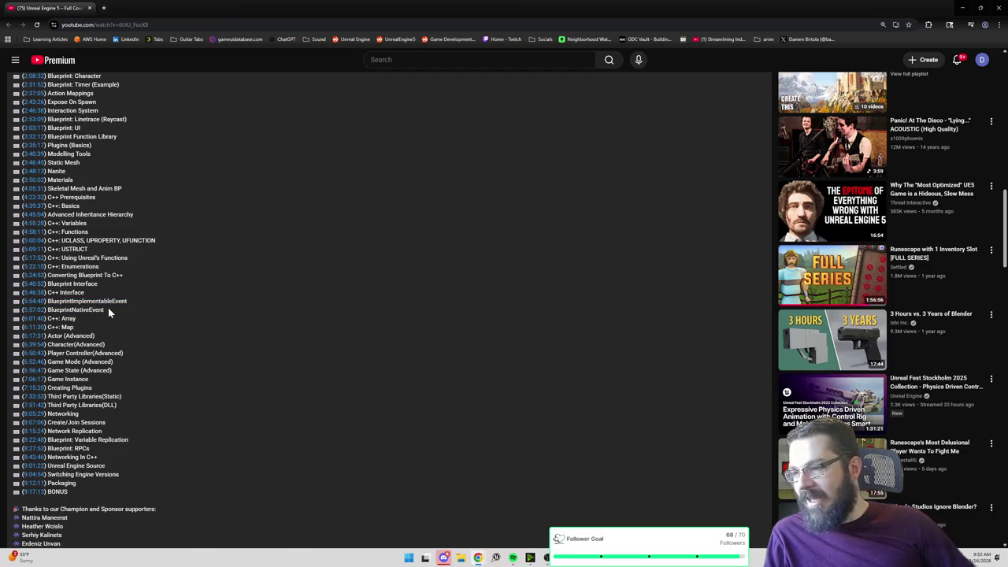
{"action": "left_click_drag", "start_coordinate": [109, 309], "coordinate": [64, 309]}
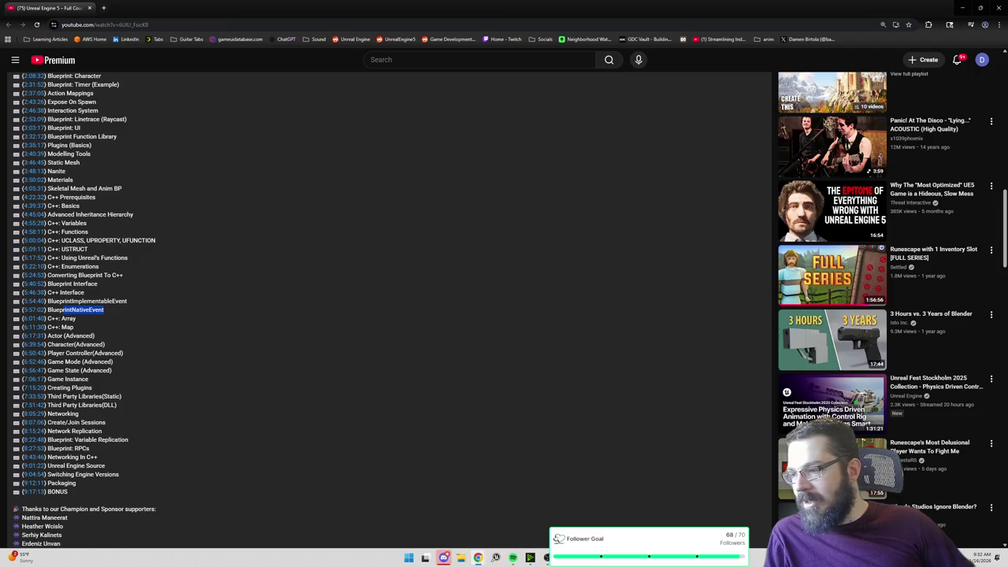
{"action": "left_click", "coordinate": [112, 370]}
{"action": "left_click_drag", "start_coordinate": [112, 370], "coordinate": [82, 361]}
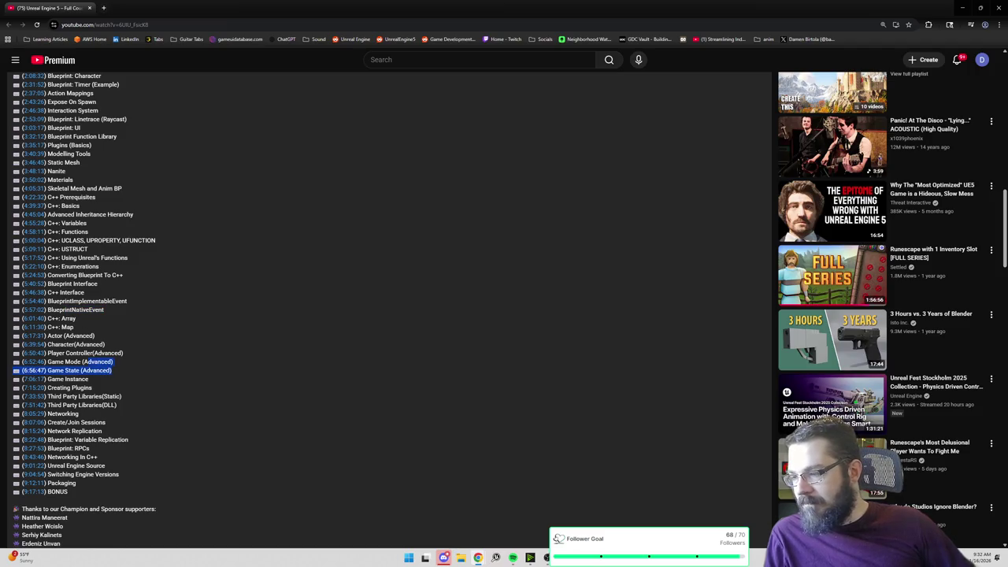
{"action": "left_click", "coordinate": [82, 361]}
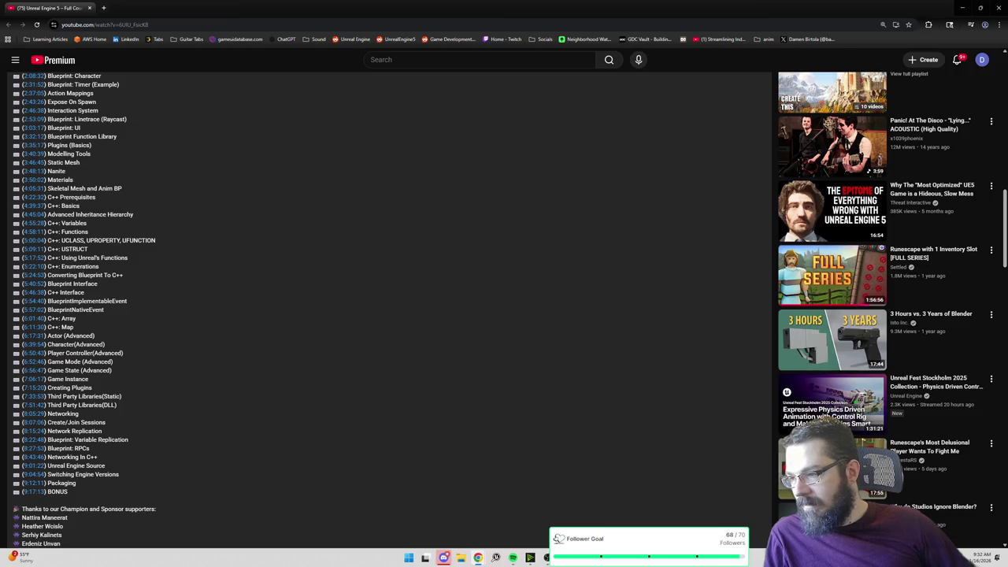
{"action": "left_click_drag", "start_coordinate": [89, 380], "coordinate": [12, 347]}
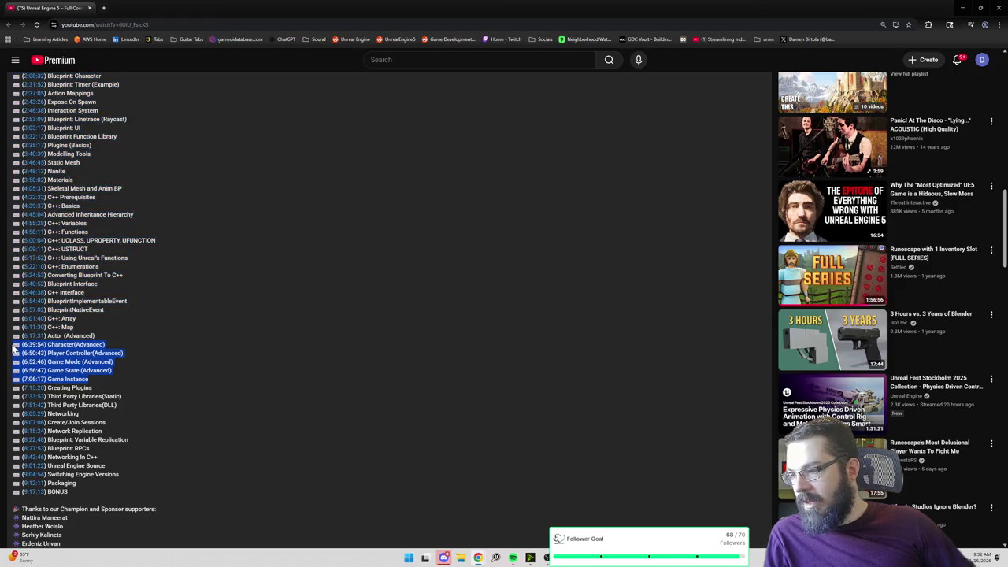
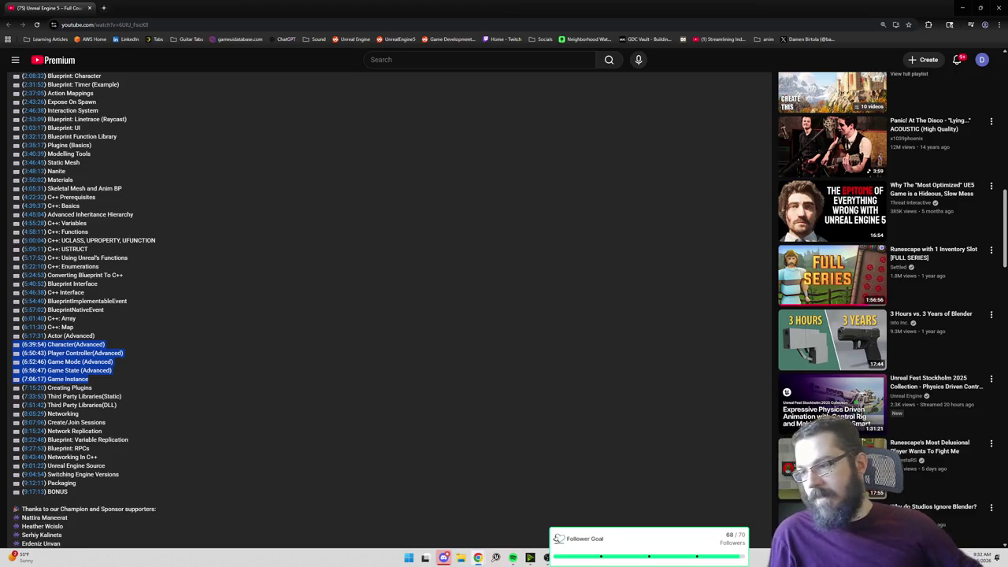
Step: Highlight the chapter entries from Game Mode through Third Party Libraries in the video description
{"action": "left_click_drag", "start_coordinate": [96, 384], "coordinate": [13, 355]}
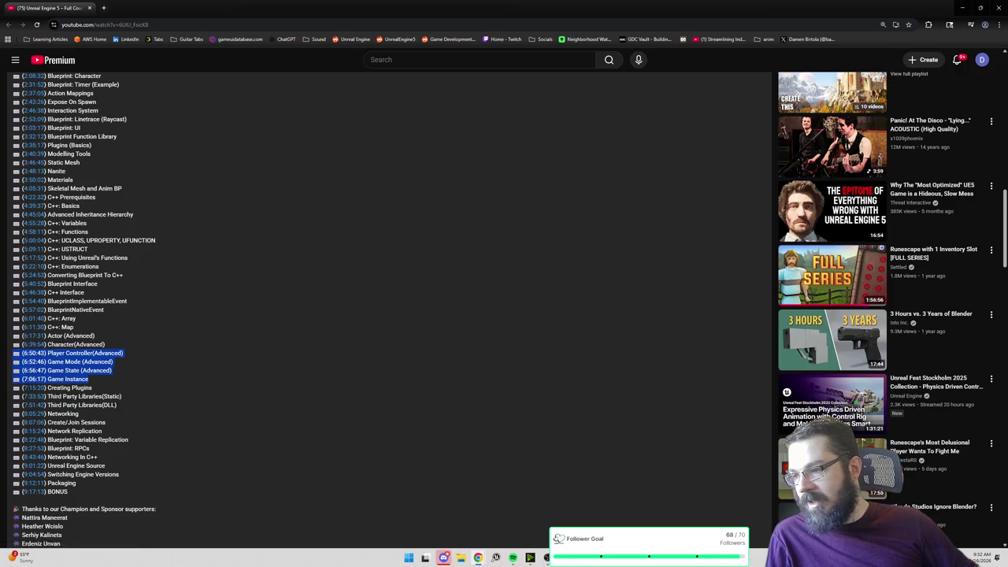
{"action": "left_click", "coordinate": [13, 355]}
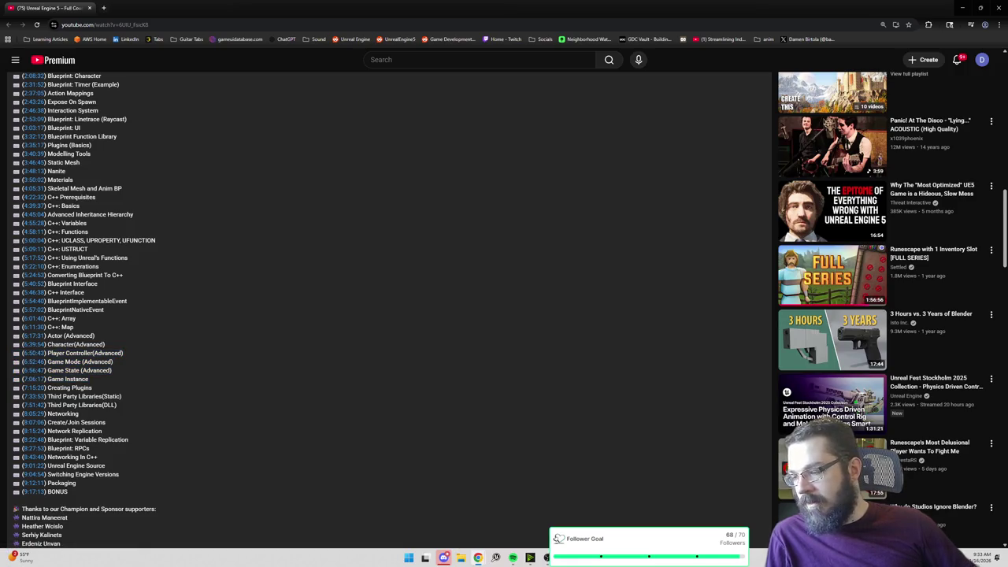
{"action": "scroll", "coordinate": [89, 376], "scroll_direction": "down", "scroll_amount": 1}
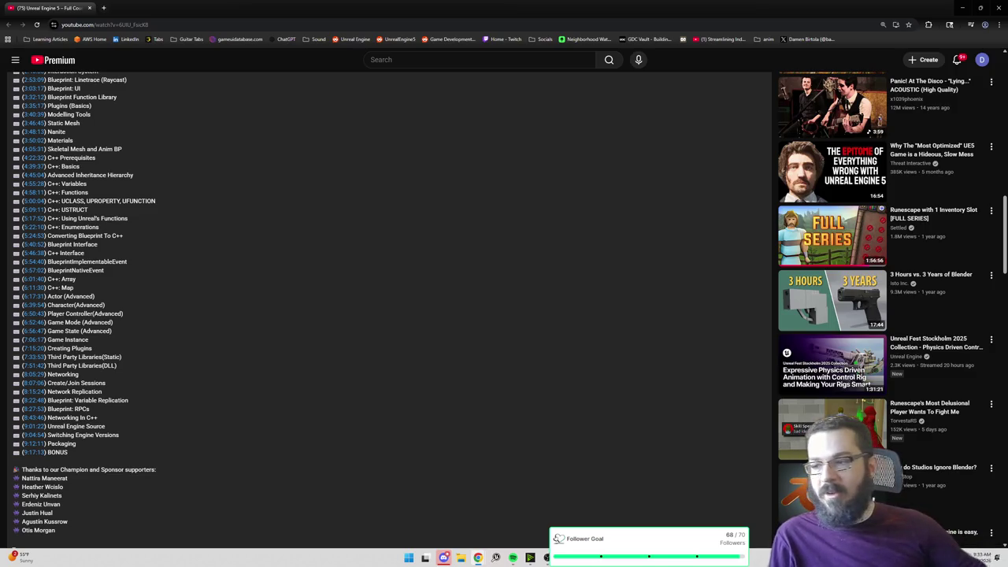
{"action": "mouse_move", "coordinate": [100, 337]}
{"action": "left_mouse_down"}
{"action": "mouse_move", "coordinate": [79, 323]}
{"action": "mouse_move", "coordinate": [5, 319]}
{"action": "mouse_move", "coordinate": [16, 310]}
{"action": "left_mouse_up"}
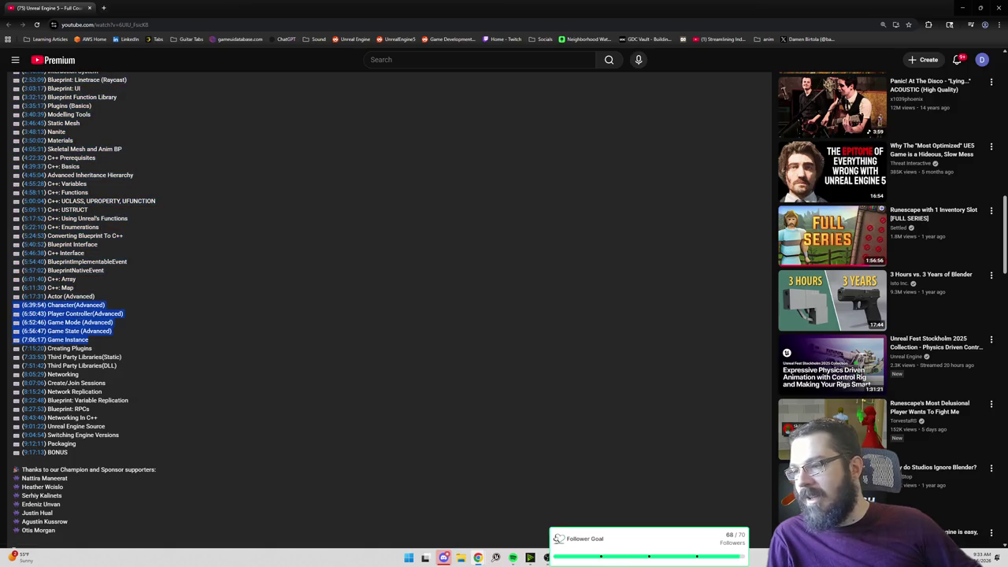
{"action": "left_click_drag", "start_coordinate": [92, 348], "coordinate": [15, 349]}
{"action": "left_click_drag", "start_coordinate": [117, 366], "coordinate": [14, 349]}
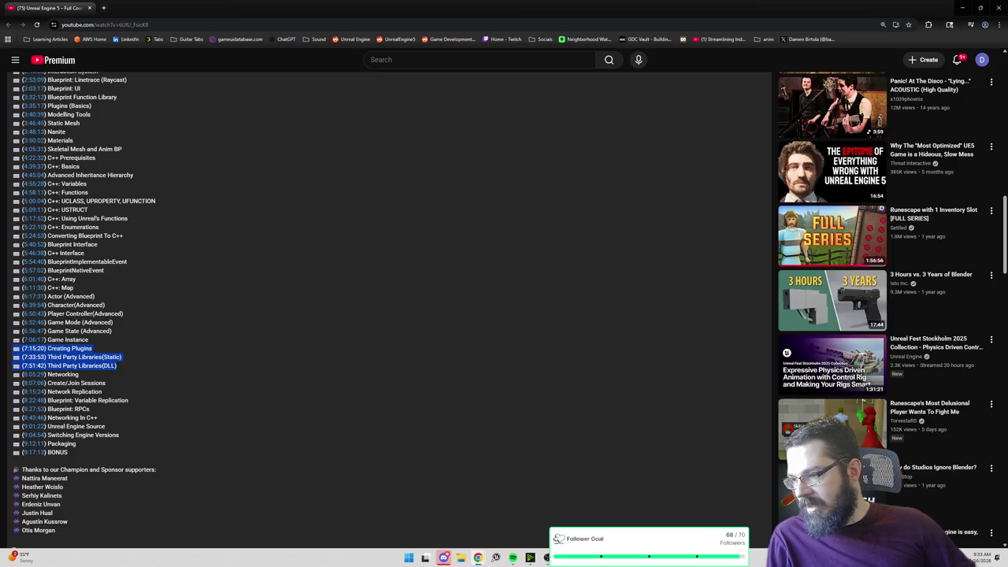
Step: Highlight the Creating Plugins, Networking and Create chapter entries, then close the YouTube window
{"action": "left_click", "coordinate": [59, 349]}
{"action": "triple_click", "coordinate": [59, 349]}
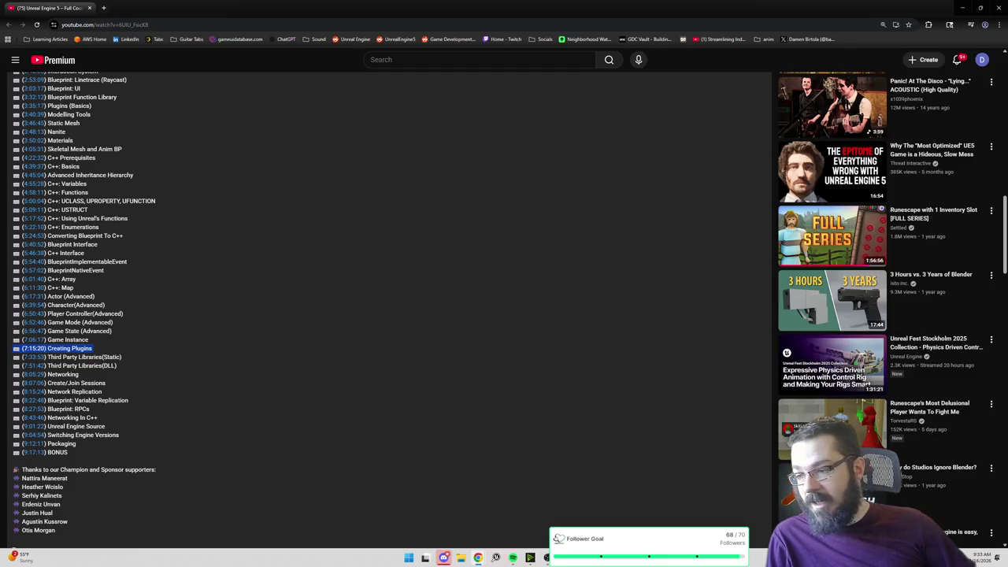
{"action": "double_click", "coordinate": [63, 374]}
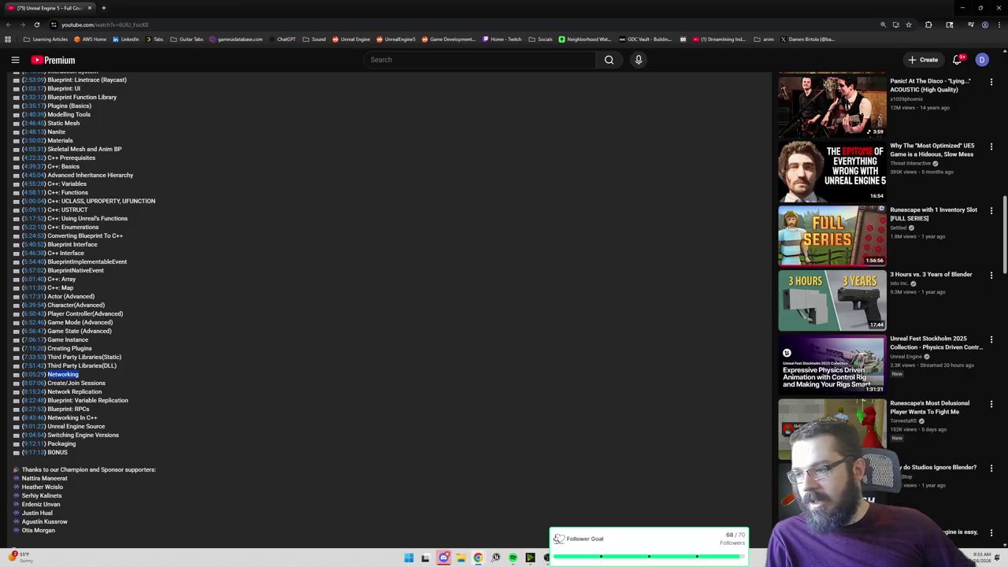
{"action": "double_click", "coordinate": [56, 383]}
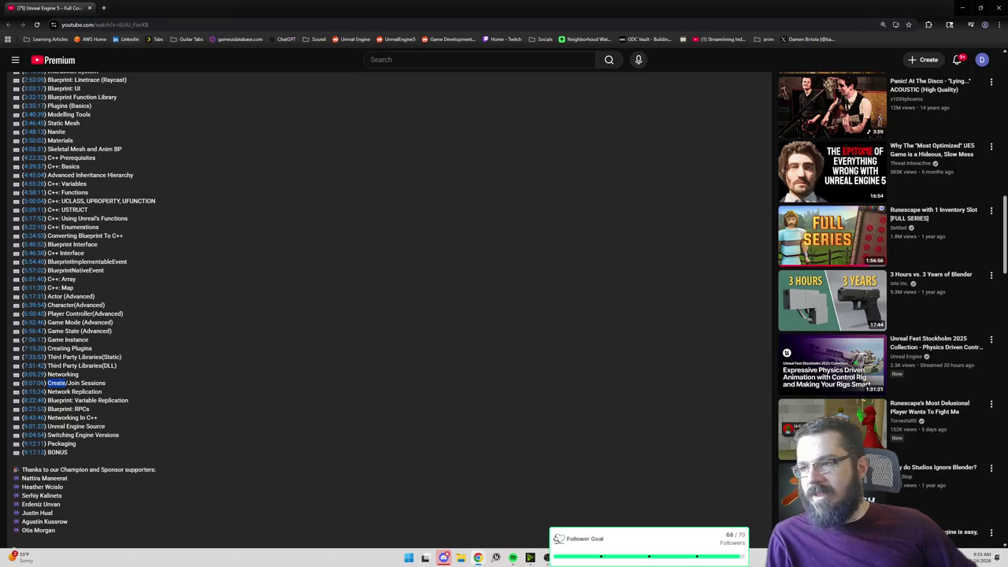
{"action": "left_click", "coordinate": [91, 10]}
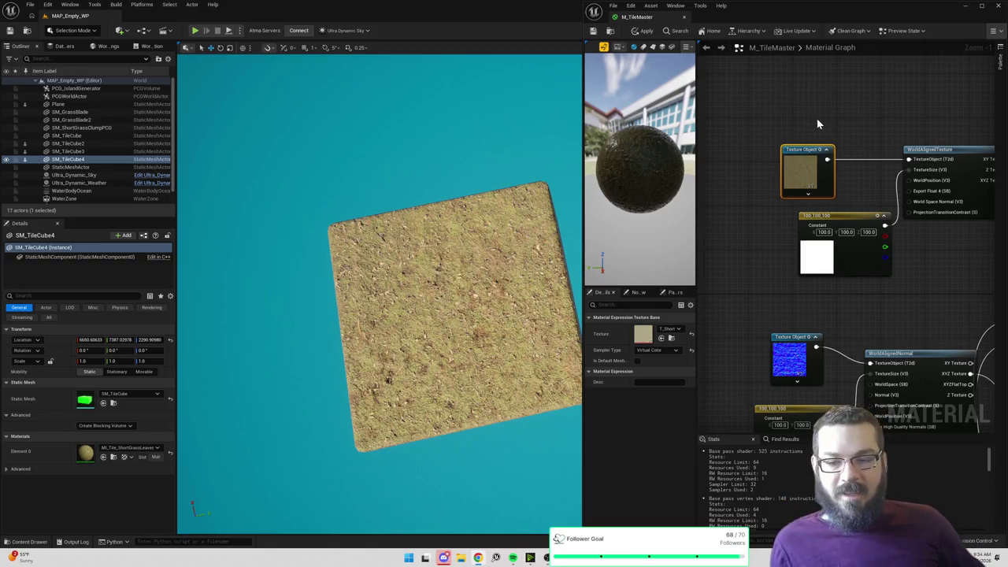
{"action": "scroll", "coordinate": [790, 103], "scroll_direction": "down", "scroll_amount": 2}
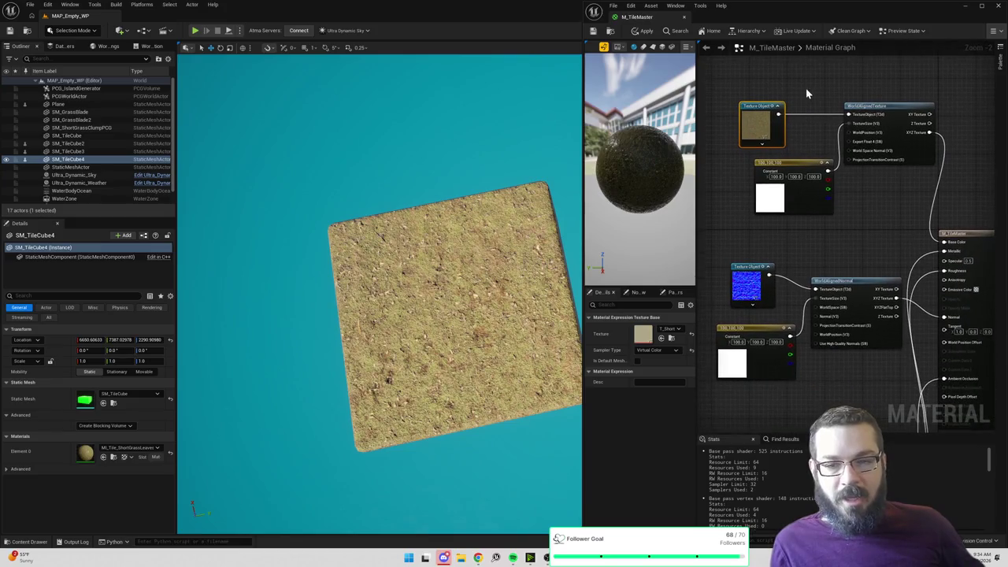
{"action": "mouse_move", "coordinate": [717, 90]}
{"action": "left_mouse_down"}
{"action": "mouse_move", "coordinate": [792, 154]}
{"action": "mouse_move", "coordinate": [920, 335]}
{"action": "mouse_move", "coordinate": [935, 377]}
{"action": "left_mouse_up"}
{"action": "left_click", "coordinate": [869, 246]}
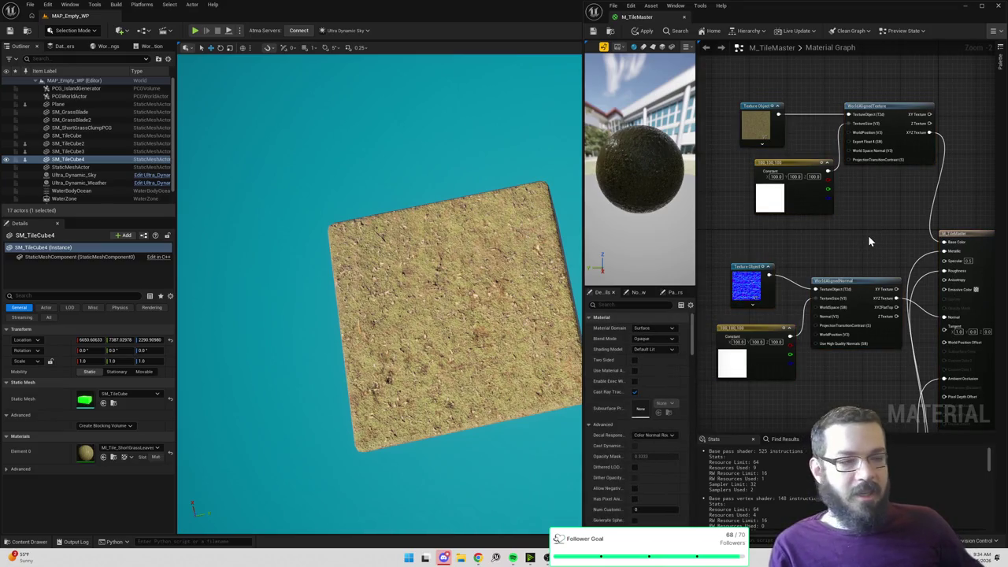
{"action": "left_click_drag", "start_coordinate": [714, 83], "coordinate": [955, 406]}
{"action": "mouse_move", "coordinate": [876, 234]}
{"action": "left_mouse_down"}
{"action": "mouse_move", "coordinate": [842, 181]}
{"action": "mouse_move", "coordinate": [873, 197]}
{"action": "left_mouse_up"}
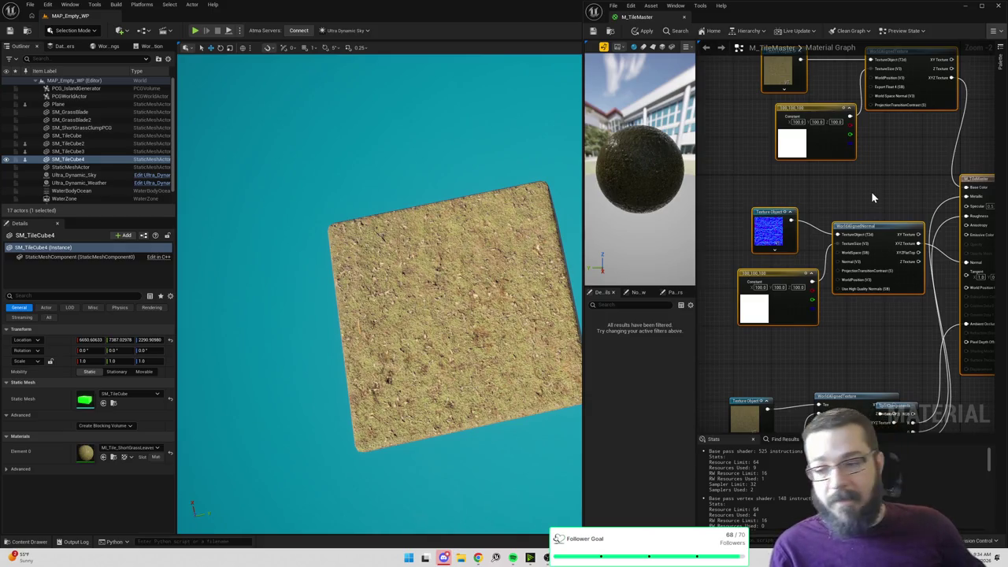
{"action": "left_click", "coordinate": [871, 192]}
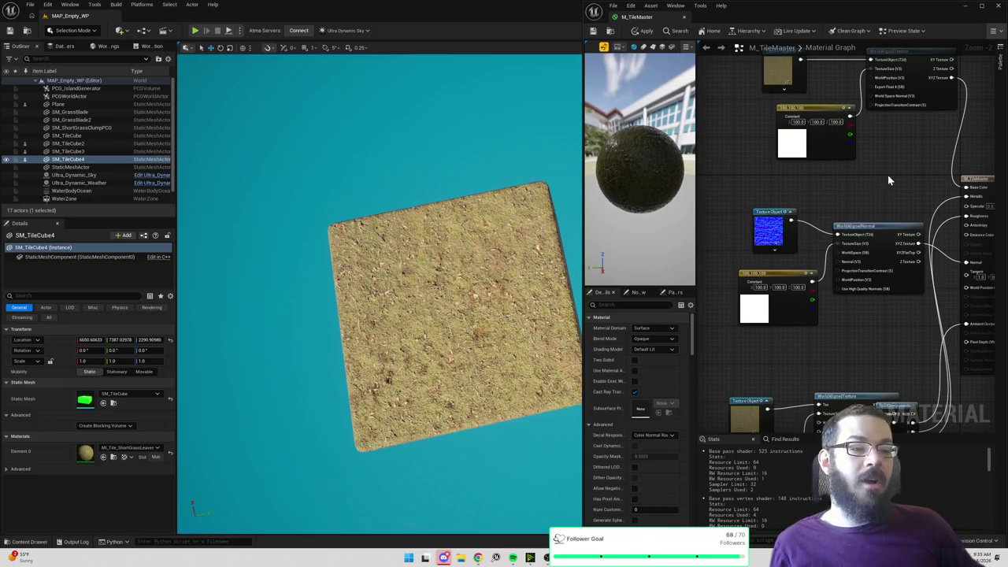
{"action": "left_click_drag", "start_coordinate": [888, 175], "coordinate": [855, 222]}
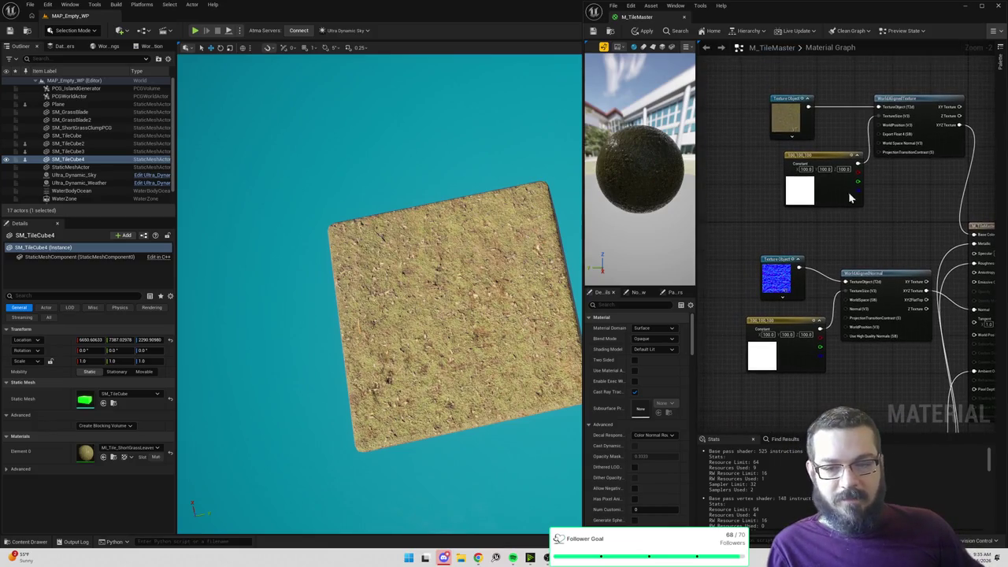
{"action": "left_click_drag", "start_coordinate": [735, 84], "coordinate": [958, 400]}
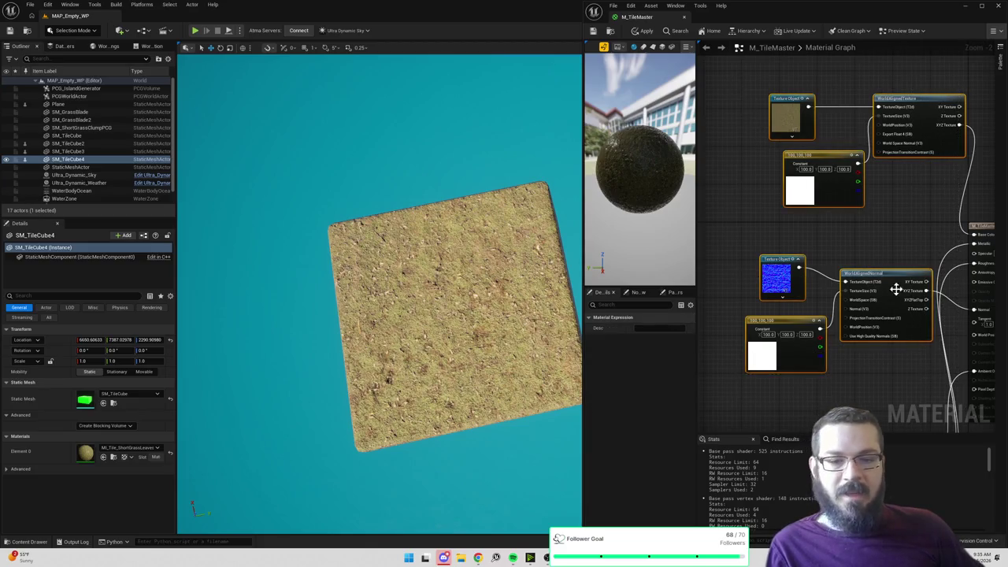
{"action": "left_click_drag", "start_coordinate": [896, 288], "coordinate": [891, 225]}
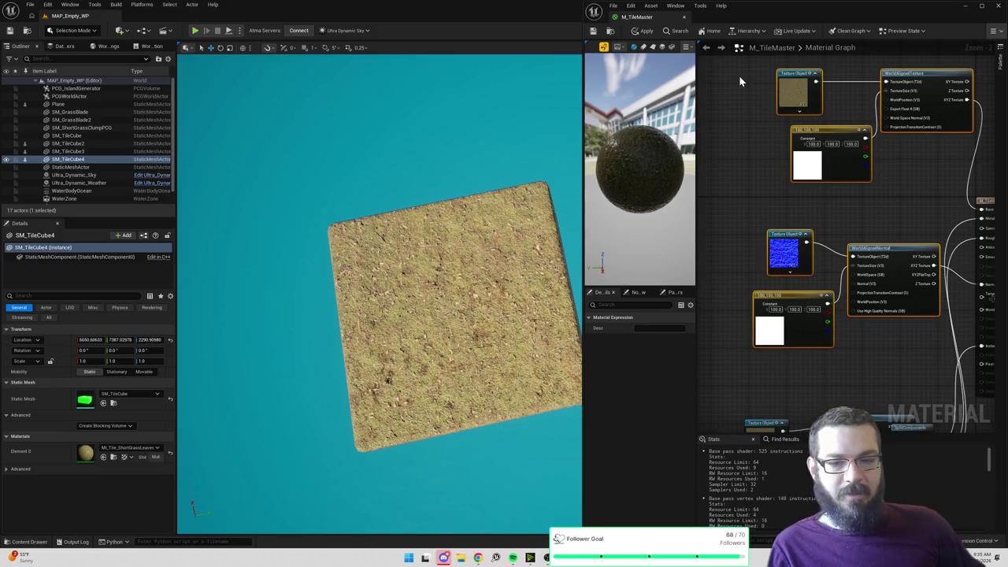
{"action": "left_click_drag", "start_coordinate": [911, 214], "coordinate": [906, 193]}
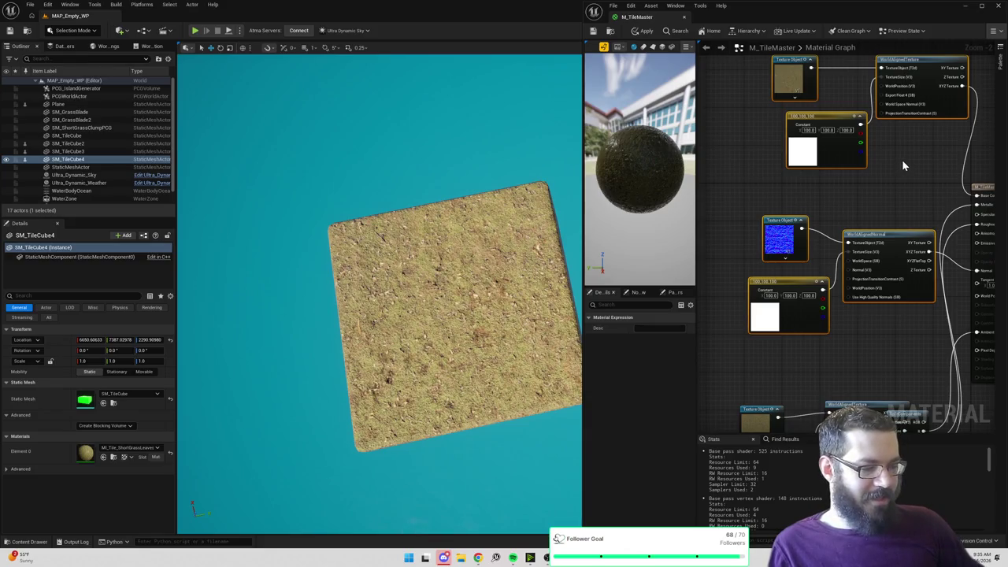
{"action": "mouse_move", "coordinate": [894, 182]}
{"action": "left_mouse_down"}
{"action": "mouse_move", "coordinate": [880, 198]}
{"action": "mouse_move", "coordinate": [873, 182]}
{"action": "left_mouse_up"}
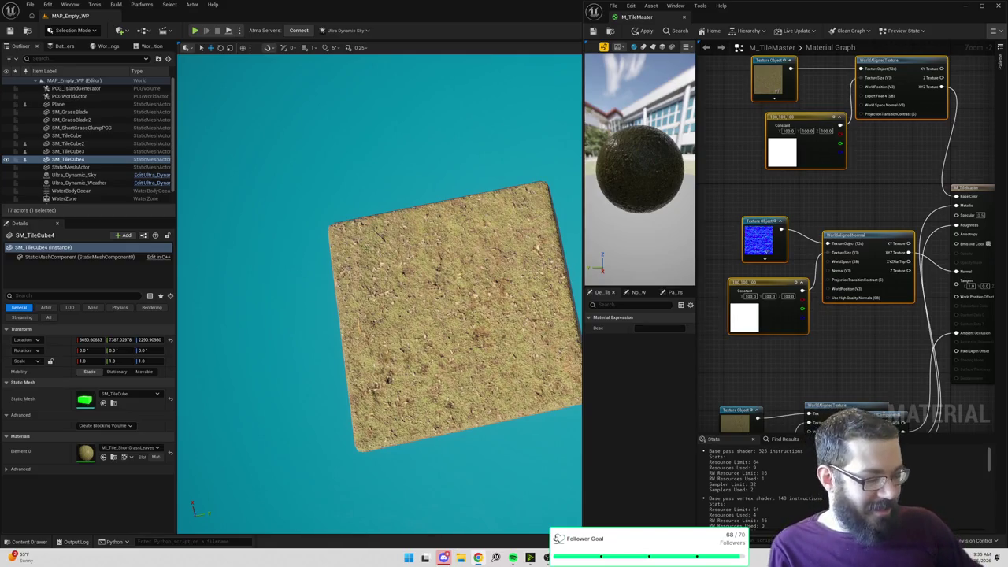
{"action": "key", "text": "alt+Tab"}
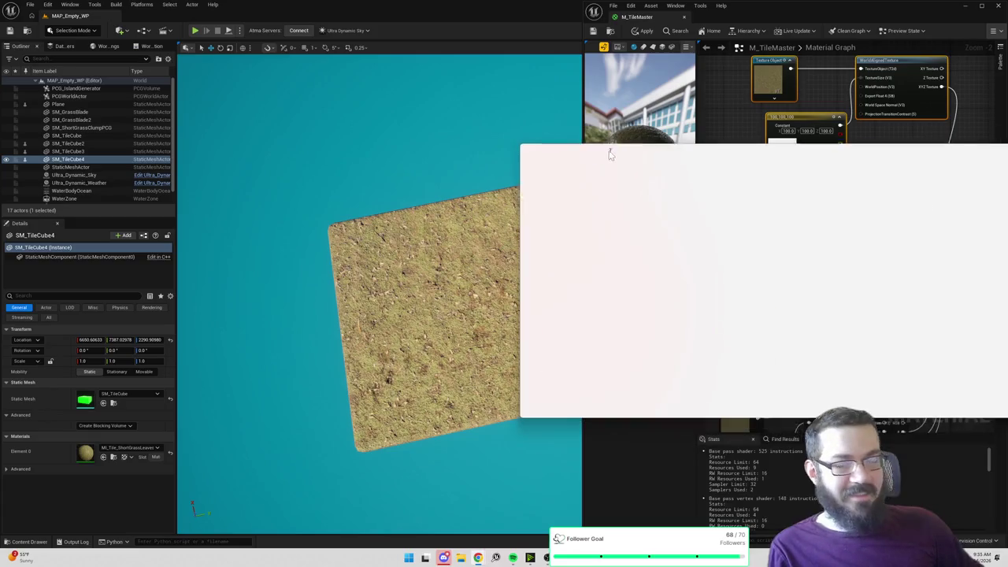
Step: Maximize the UNSUB GDD document, select the '2. Core Design Pillars' heading and scroll to the pillars
{"action": "double_click", "coordinate": [671, 152]}
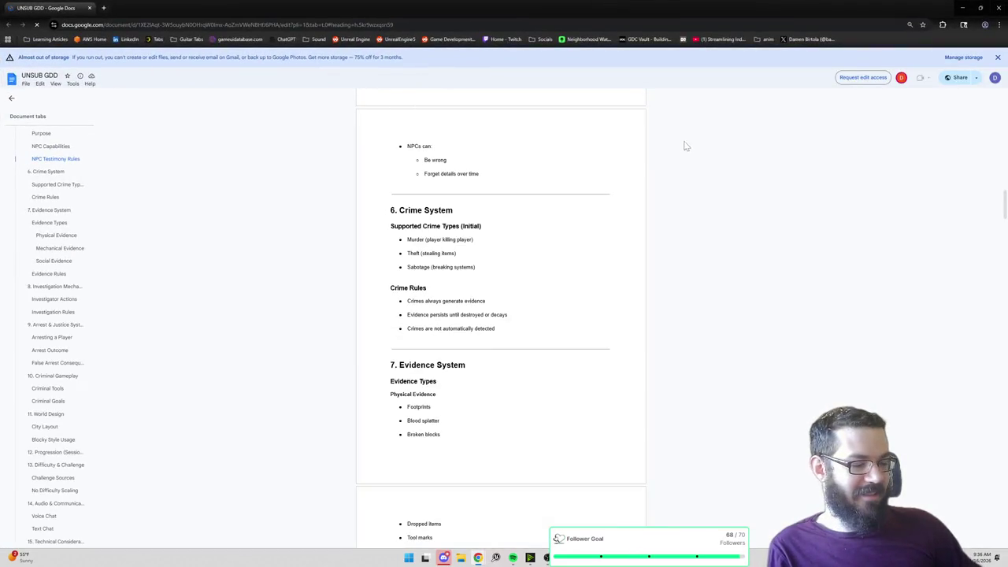
{"action": "scroll", "coordinate": [712, 256], "scroll_direction": "up", "scroll_amount": 15}
{"action": "scroll", "coordinate": [712, 256], "scroll_direction": "up", "scroll_amount": 10}
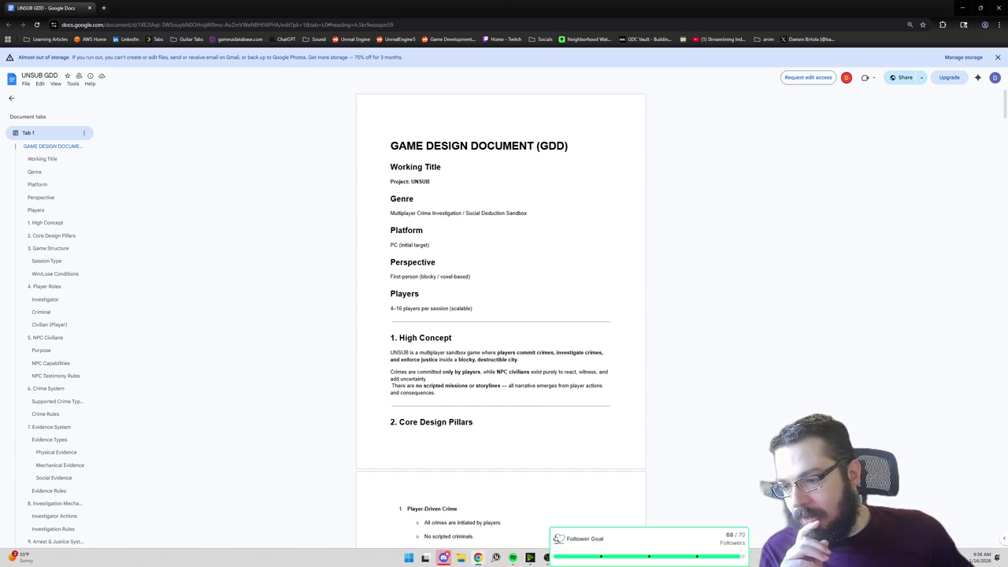
{"action": "scroll", "coordinate": [500, 315], "scroll_direction": "down", "scroll_amount": 1}
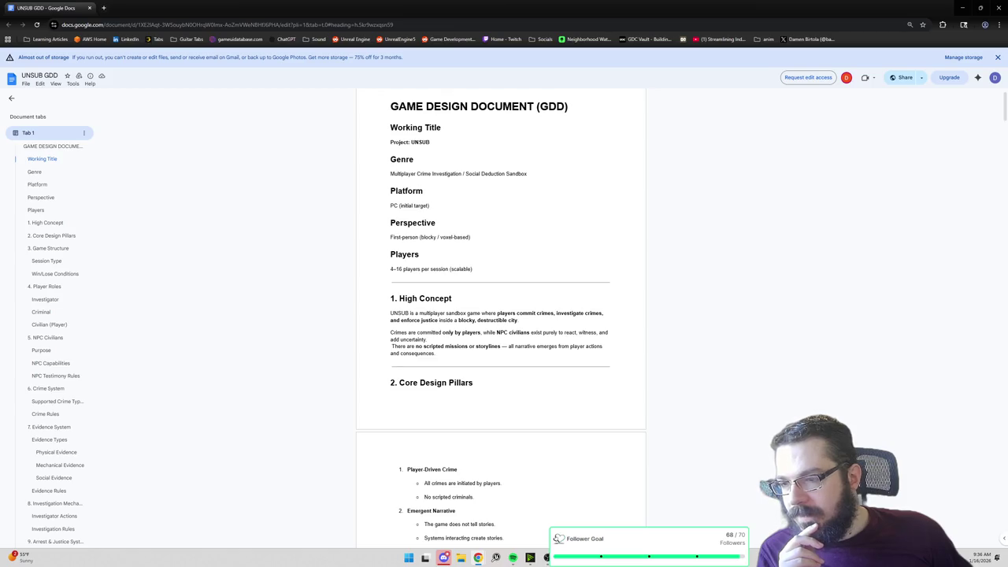
{"action": "scroll", "coordinate": [501, 315], "scroll_direction": "down", "scroll_amount": 2}
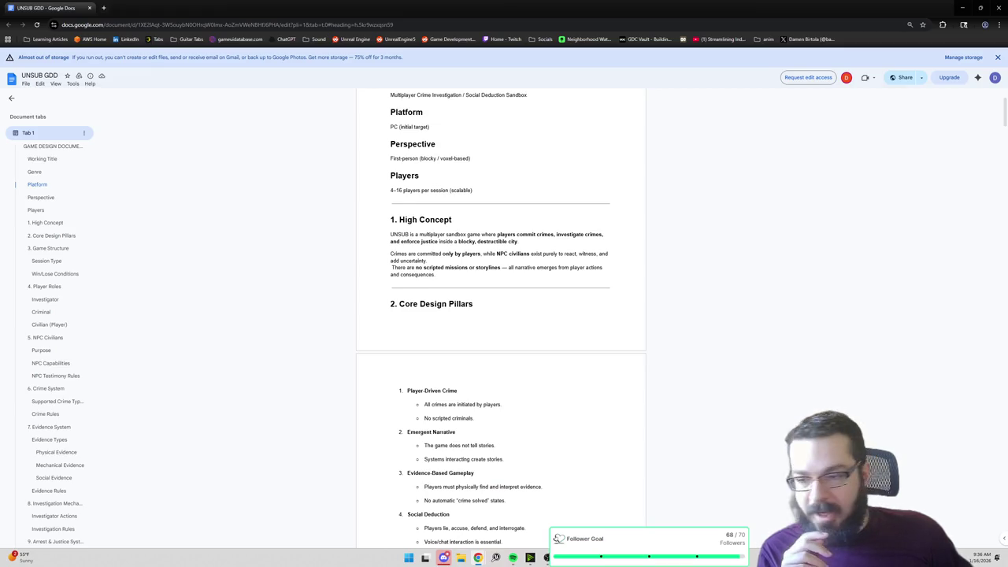
{"action": "scroll", "coordinate": [501, 315], "scroll_direction": "down", "scroll_amount": 1}
{"action": "scroll", "coordinate": [501, 315], "scroll_direction": "down", "scroll_amount": 3}
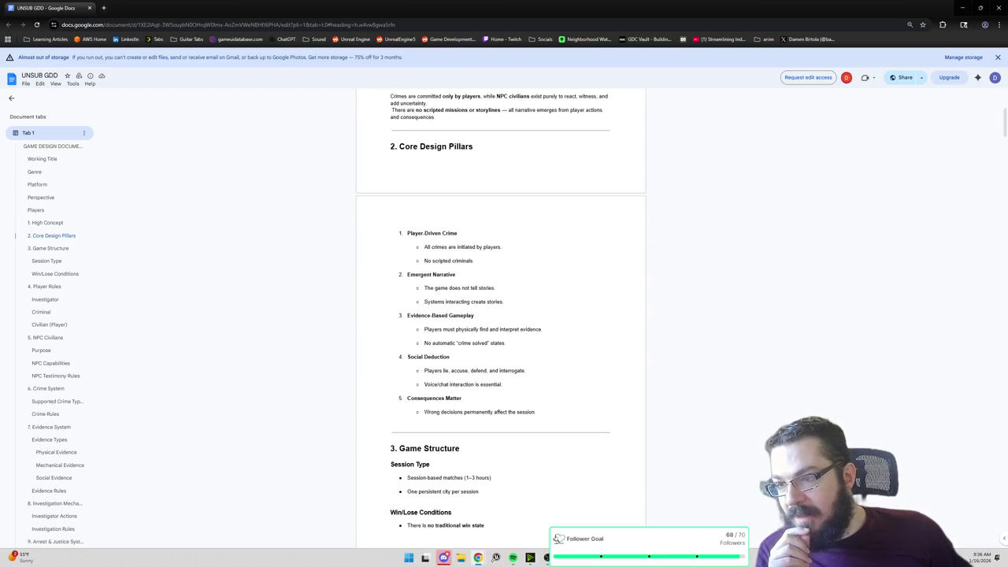
{"action": "triple_click", "coordinate": [436, 146]}
{"action": "scroll", "coordinate": [501, 315], "scroll_direction": "down", "scroll_amount": 1}
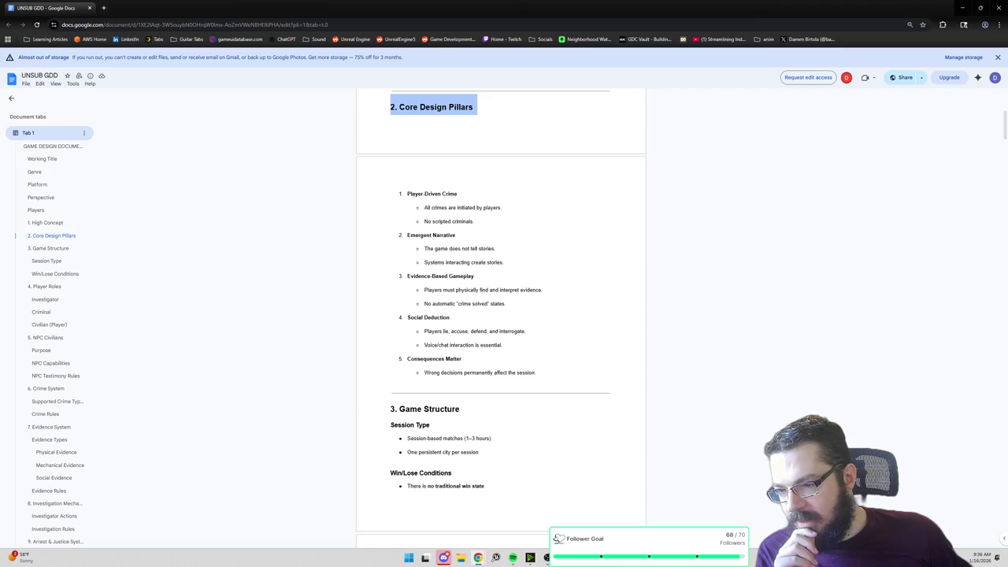
{"action": "scroll", "coordinate": [501, 315], "scroll_direction": "down", "scroll_amount": 2}
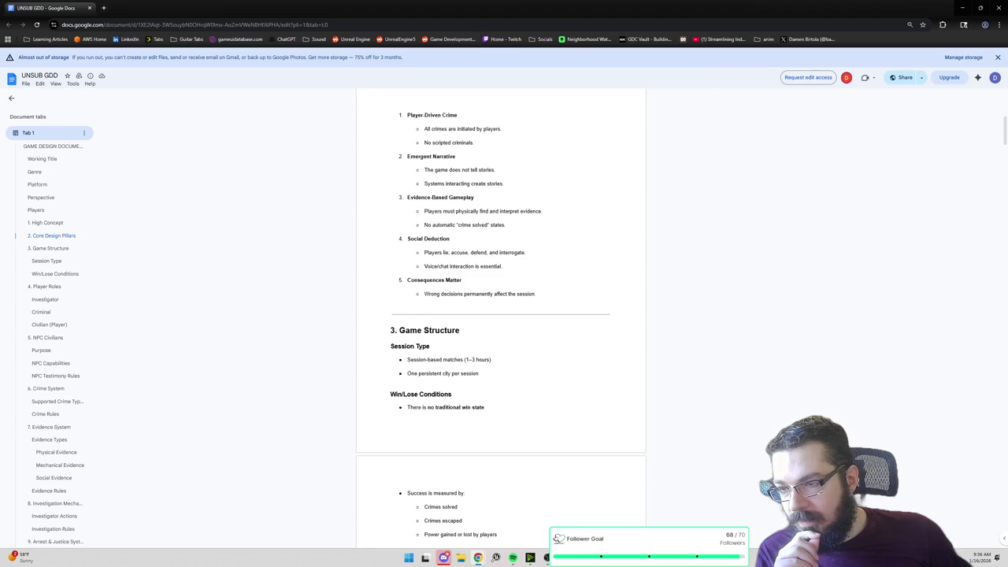
Step: Select the Player-Driven Crime pillar together with its two bullets
{"action": "scroll", "coordinate": [500, 315], "scroll_direction": "up", "scroll_amount": 1}
{"action": "left_click_drag", "start_coordinate": [474, 182], "coordinate": [408, 156]}
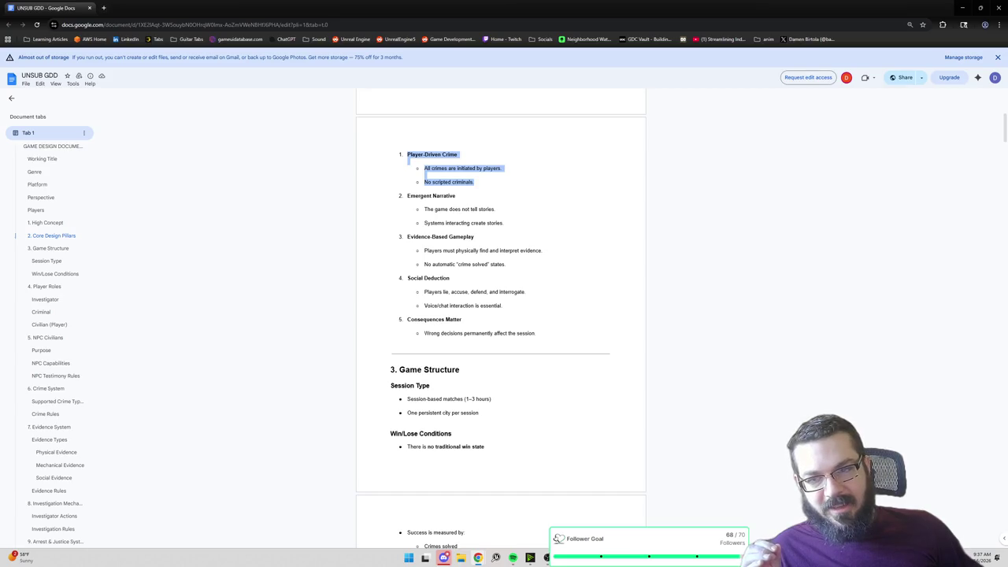
{"action": "left_click", "coordinate": [729, 194]}
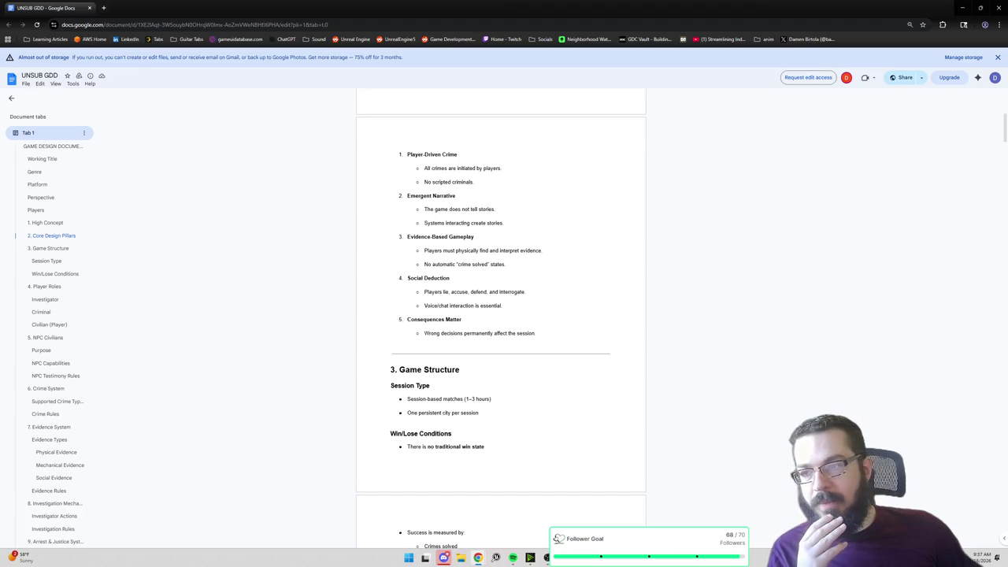
{"action": "left_click_drag", "start_coordinate": [474, 182], "coordinate": [407, 155]}
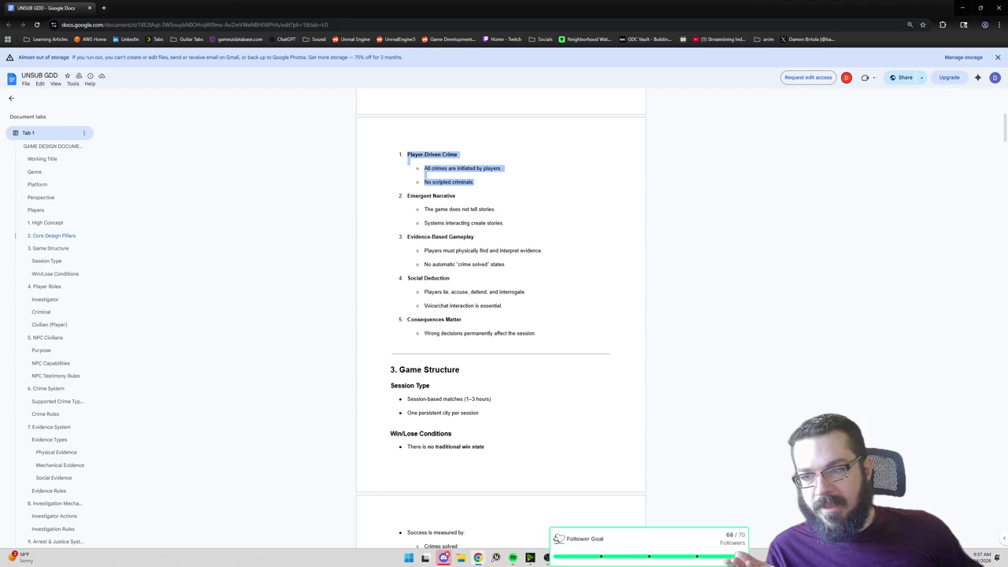
{"action": "key", "text": "Right"}
{"action": "key", "text": "shift+Up"}
{"action": "key", "text": "shift+Up"}
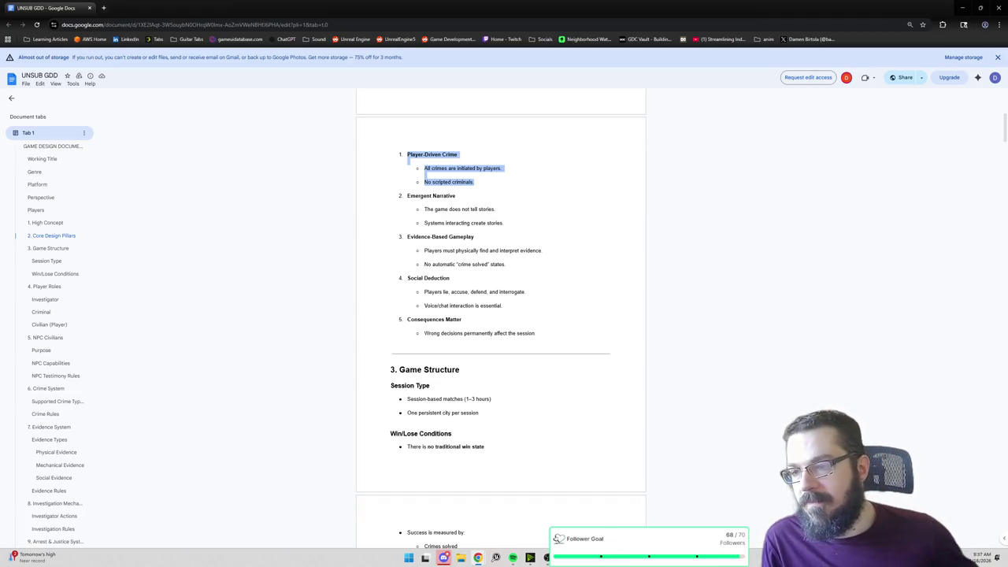
Step: Select the Emergent Narrative heading, scroll down to 4. Player Roles, then minimize Chrome
{"action": "triple_click", "coordinate": [431, 195]}
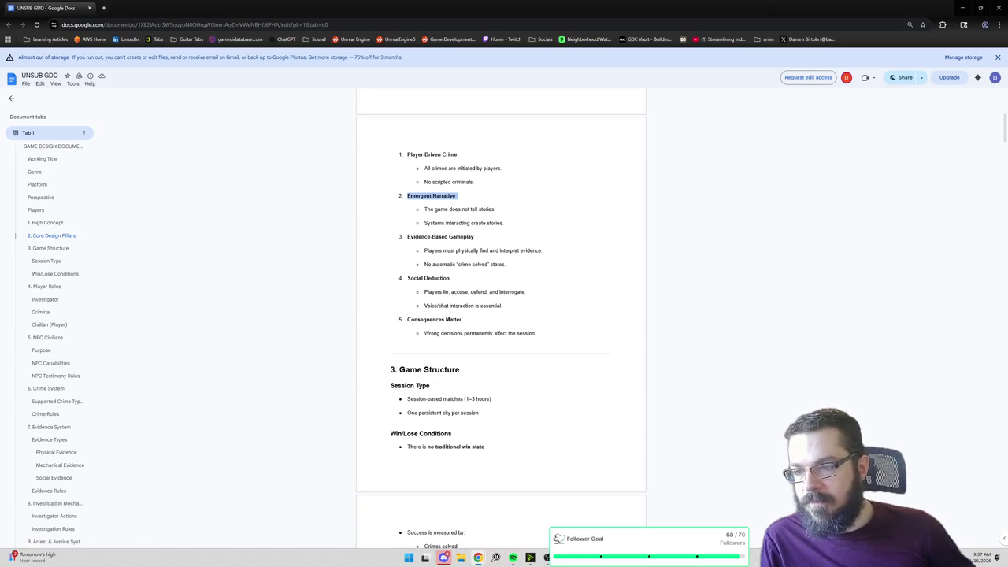
{"action": "scroll", "coordinate": [501, 316], "scroll_direction": "down", "scroll_amount": 2}
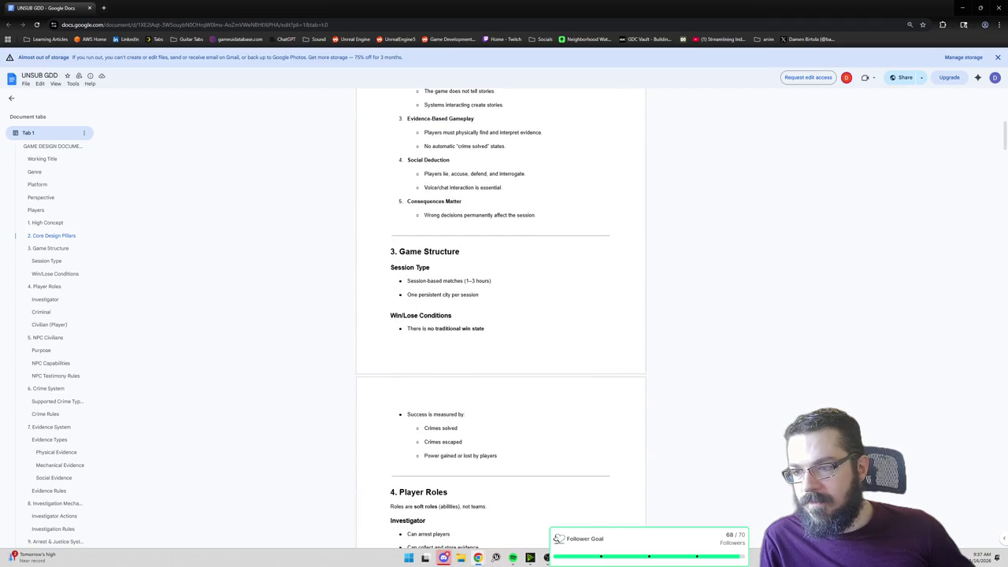
{"action": "scroll", "coordinate": [502, 319], "scroll_direction": "down", "scroll_amount": 1}
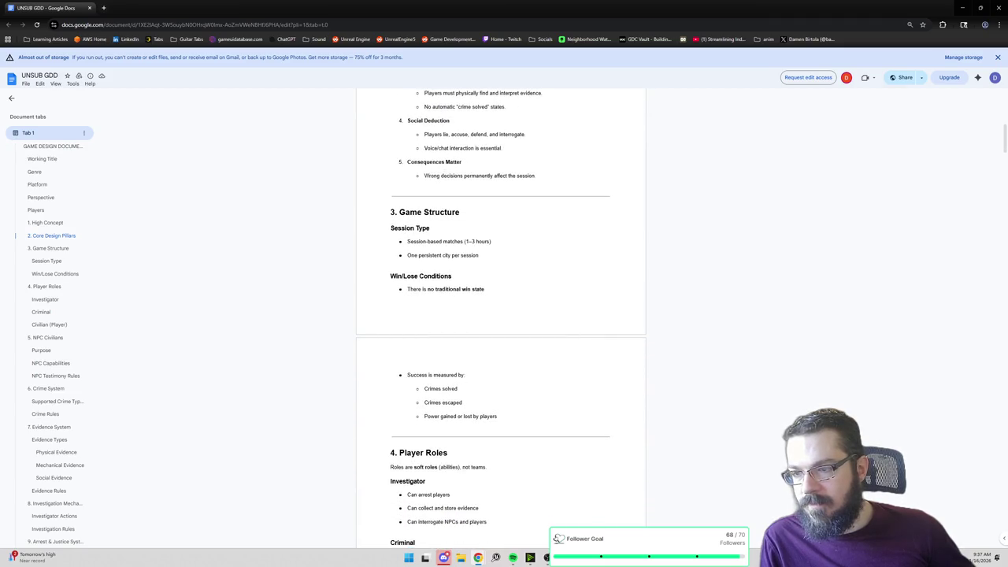
{"action": "scroll", "coordinate": [501, 319], "scroll_direction": "down", "scroll_amount": 2}
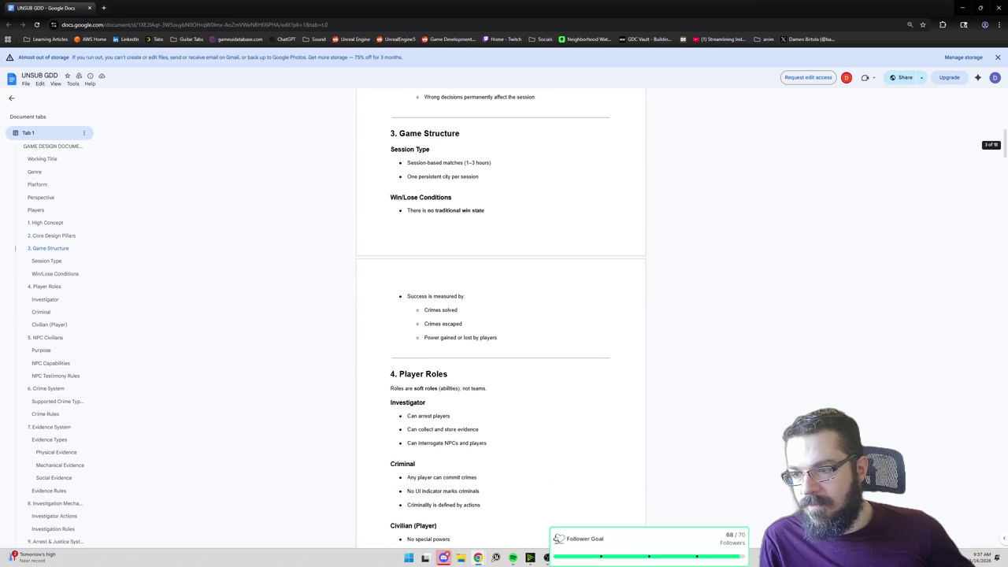
{"action": "scroll", "coordinate": [501, 315], "scroll_direction": "down", "scroll_amount": 3}
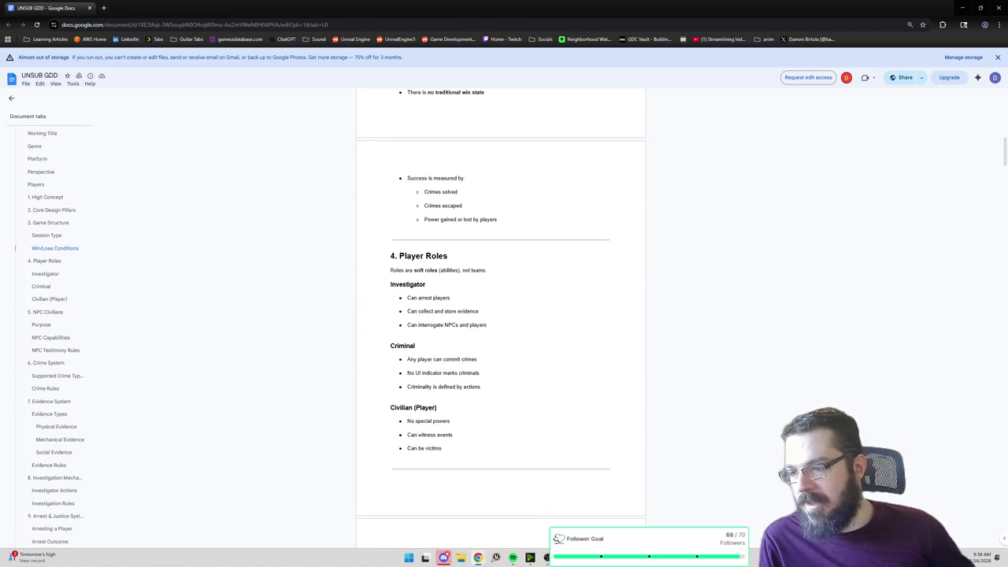
{"action": "scroll", "coordinate": [502, 315], "scroll_direction": "up", "scroll_amount": 5}
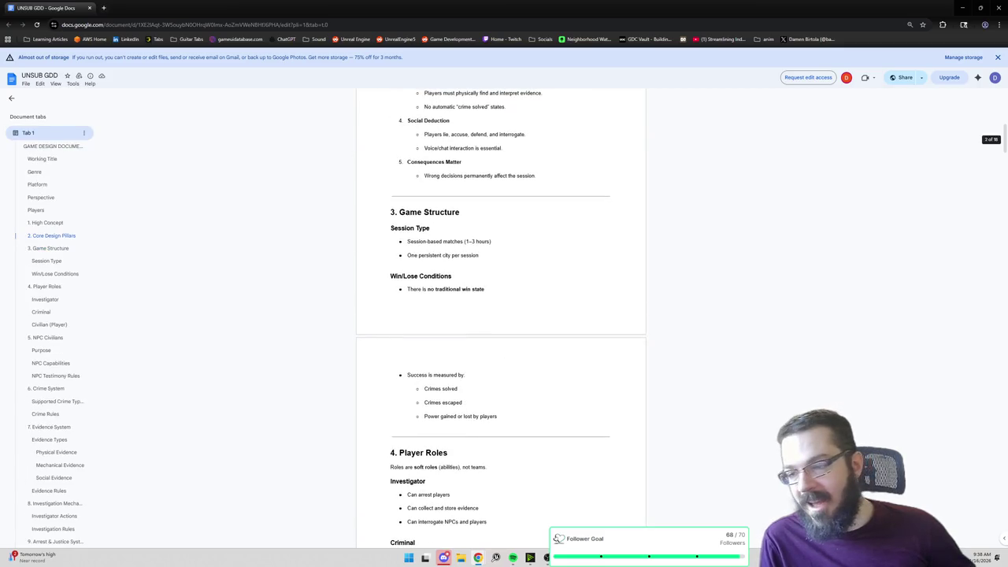
{"action": "scroll", "coordinate": [501, 315], "scroll_direction": "down", "scroll_amount": 1}
{"action": "scroll", "coordinate": [501, 315], "scroll_direction": "down", "scroll_amount": 1}
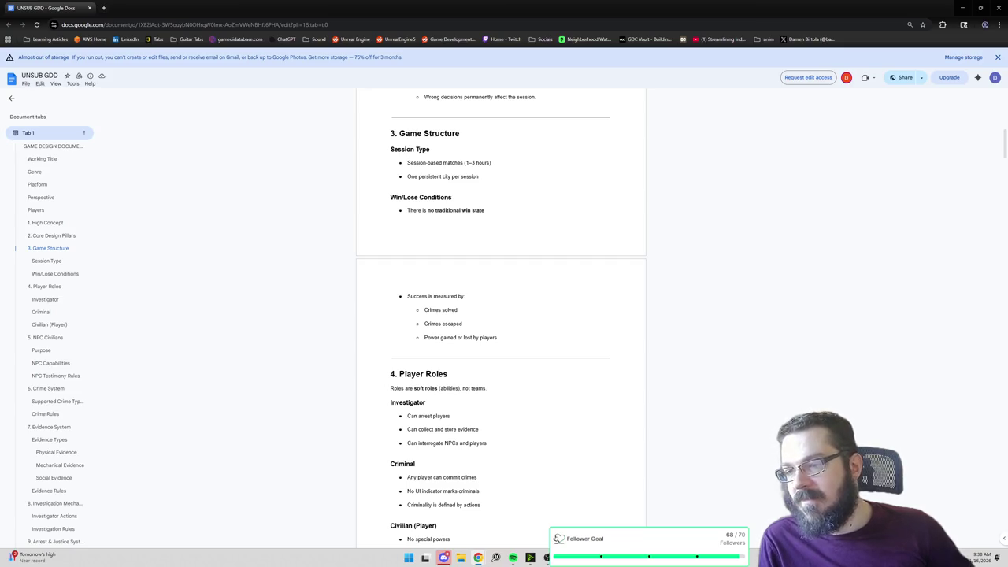
{"action": "scroll", "coordinate": [501, 315], "scroll_direction": "down", "scroll_amount": 2}
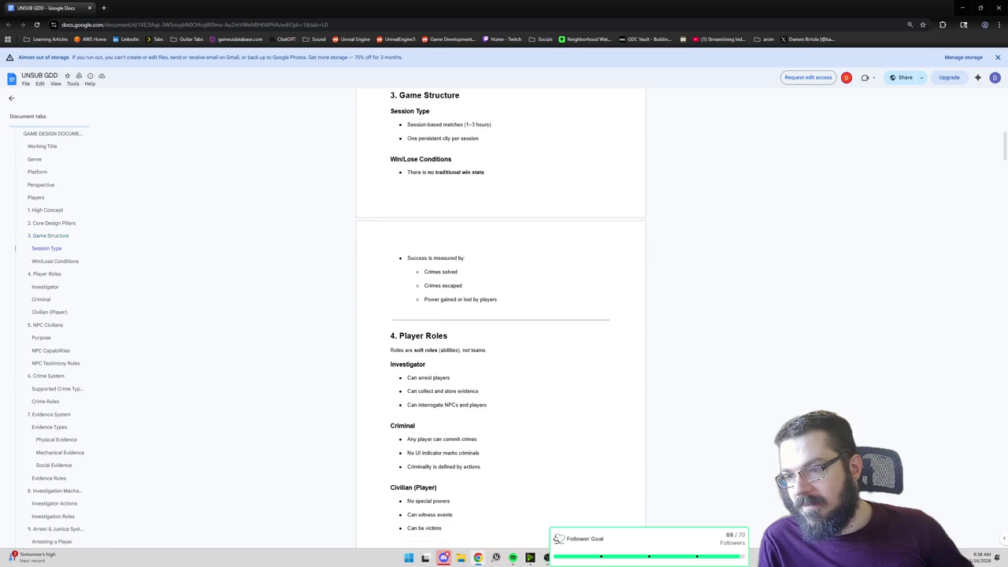
{"action": "scroll", "coordinate": [501, 315], "scroll_direction": "down", "scroll_amount": 1}
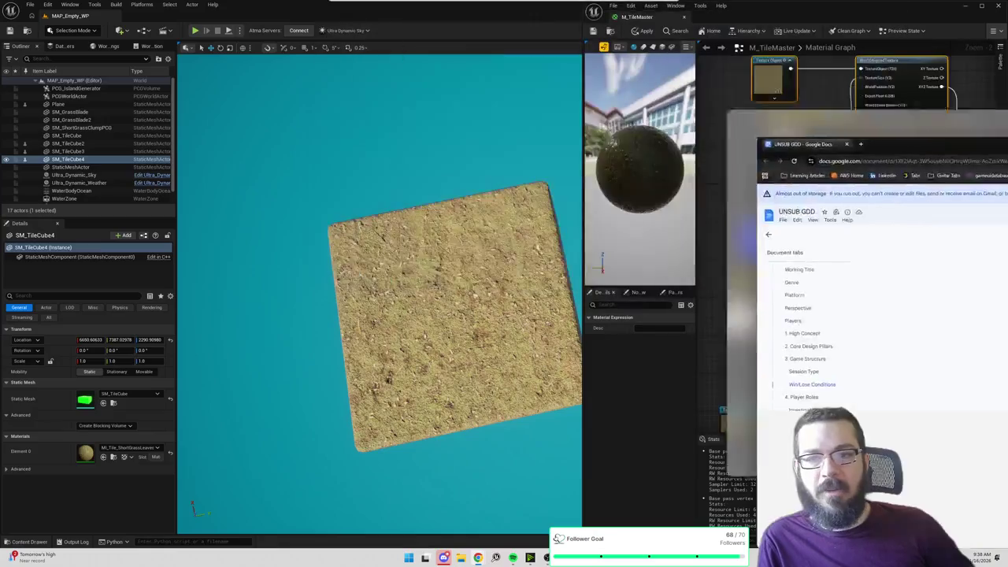
{"action": "left_click", "coordinate": [962, 7]}
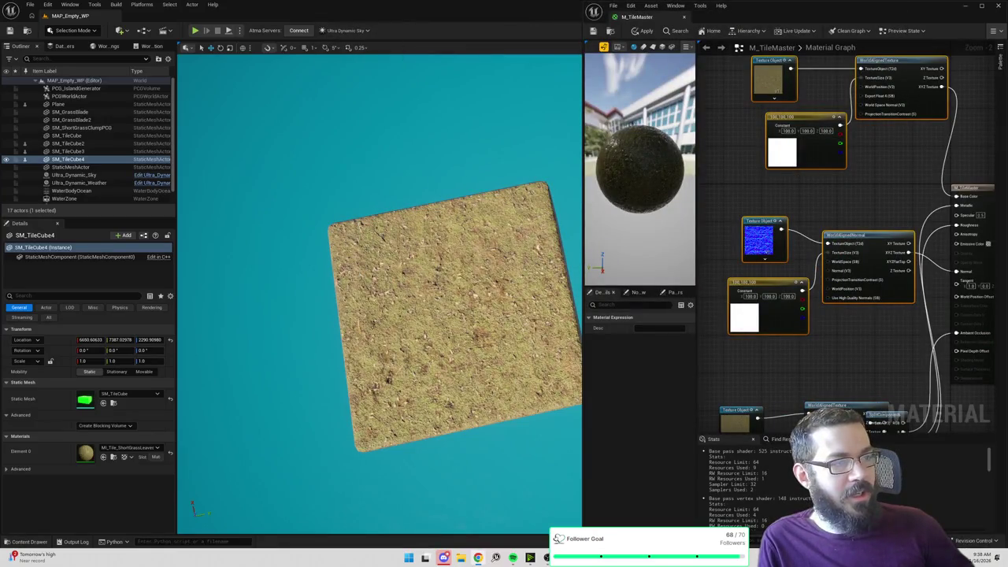
{"action": "mouse_move", "coordinate": [739, 164]}
{"action": "left_mouse_down"}
{"action": "mouse_move", "coordinate": [712, 137]}
{"action": "mouse_move", "coordinate": [922, 112]}
{"action": "left_mouse_up"}
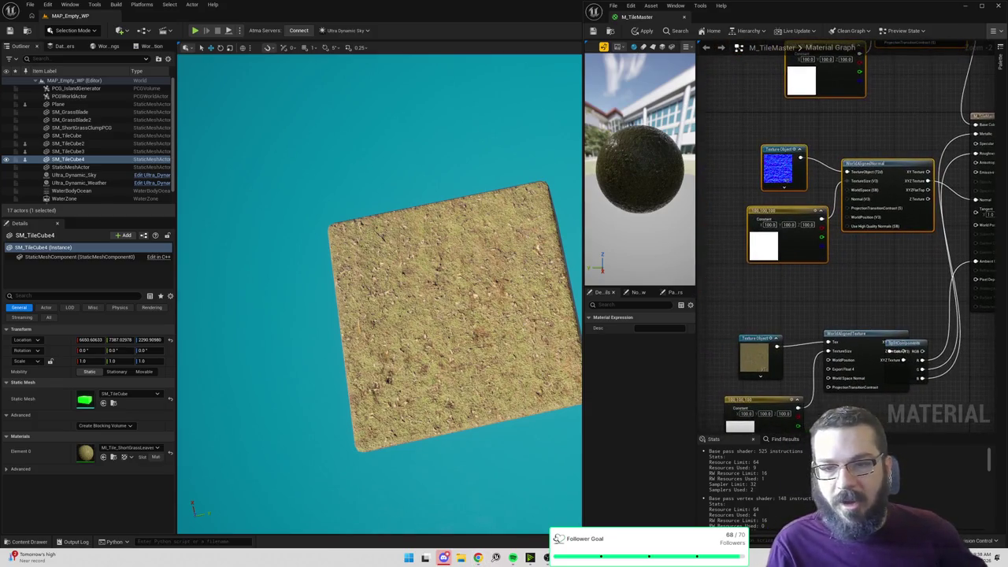
{"action": "left_click_drag", "start_coordinate": [753, 350], "coordinate": [765, 110]}
{"action": "left_click", "coordinate": [765, 110]}
{"action": "right_click", "coordinate": [777, 117]}
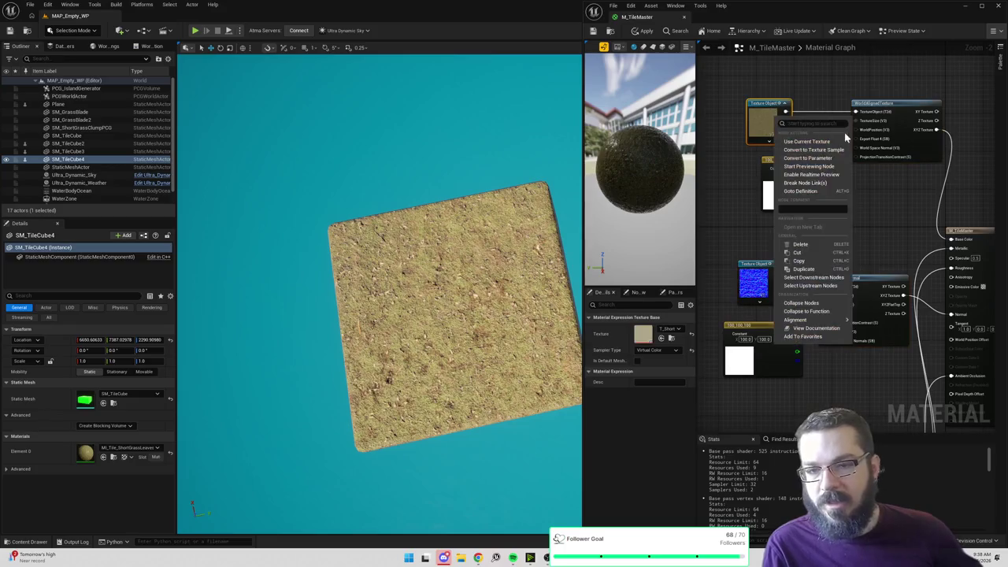
{"action": "left_click", "coordinate": [809, 158]}
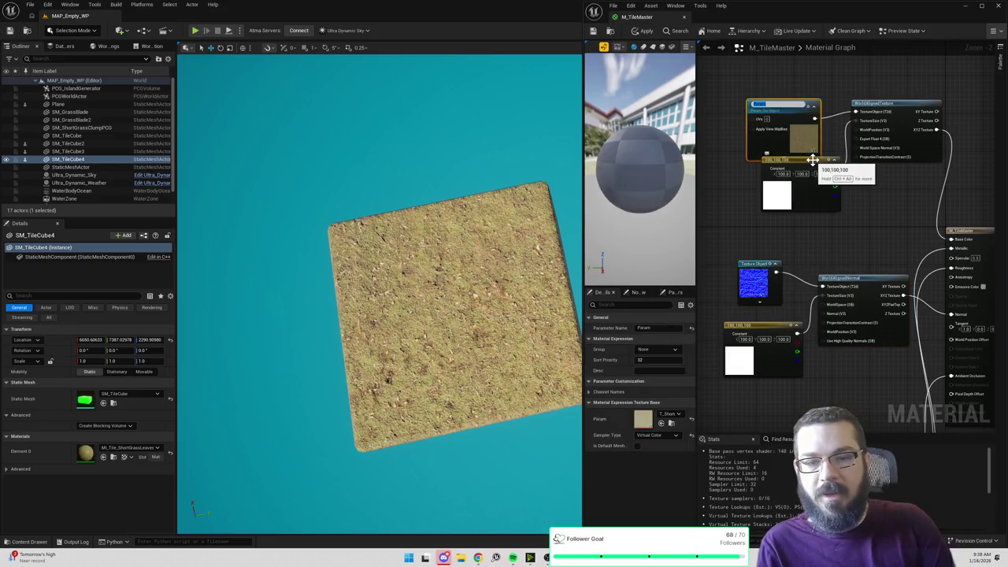
{"action": "type", "text": "BaseColor"}
{"action": "key", "text": "Return"}
{"action": "left_click_drag", "start_coordinate": [808, 257], "coordinate": [820, 211]}
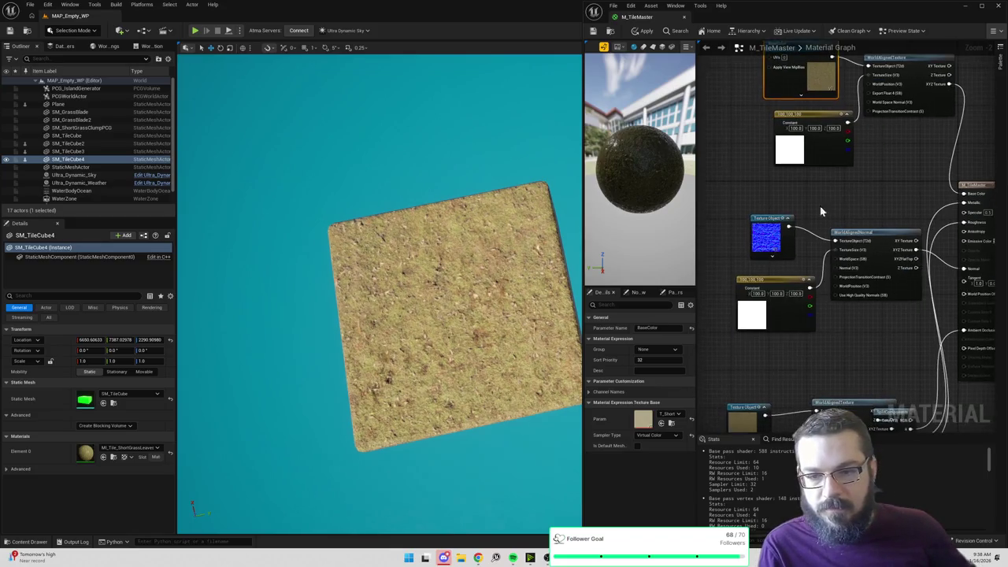
{"action": "left_click", "coordinate": [768, 236]}
{"action": "right_click", "coordinate": [777, 242]}
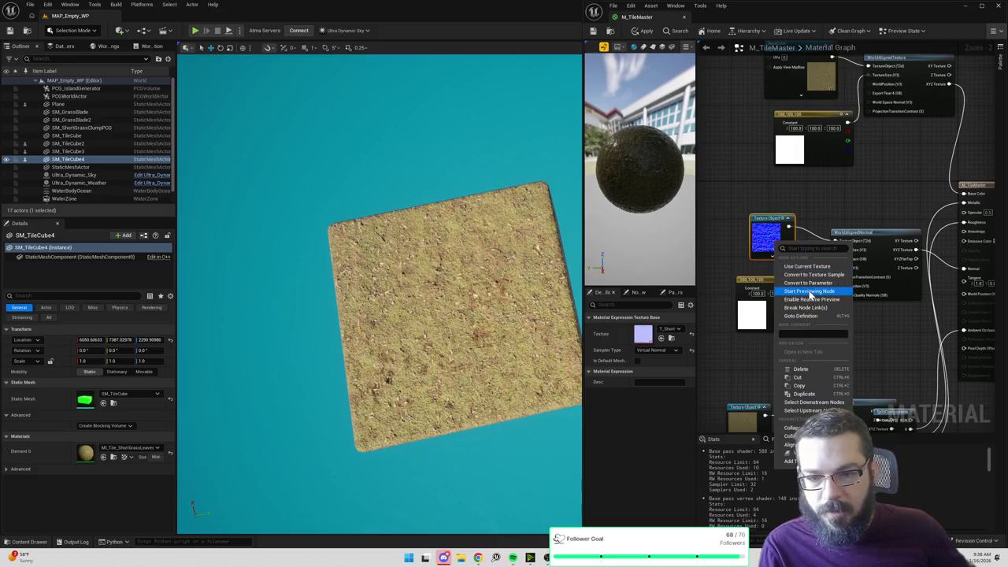
{"action": "left_click", "coordinate": [809, 283]}
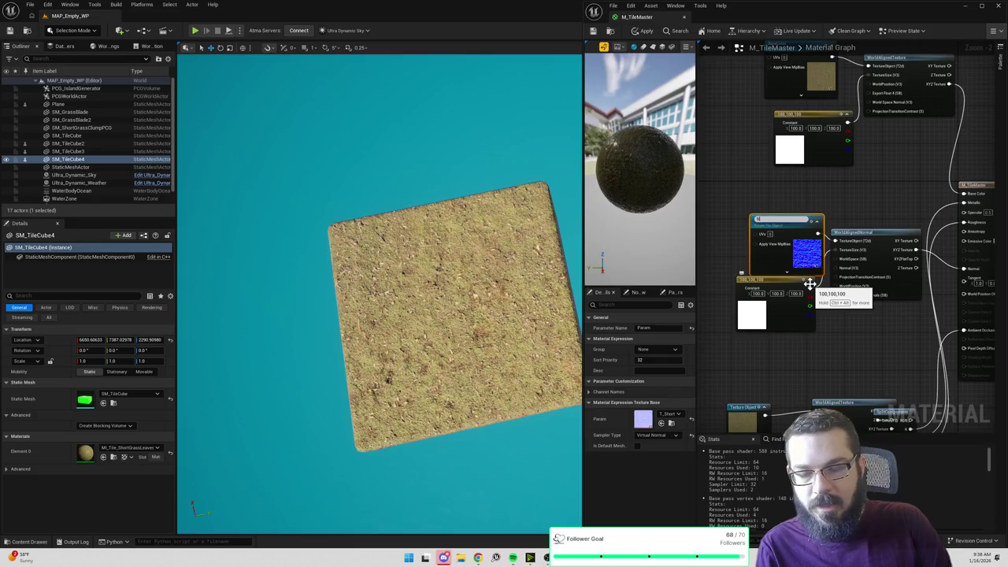
{"action": "type", "text": "ght"}
{"action": "key", "text": "Return"}
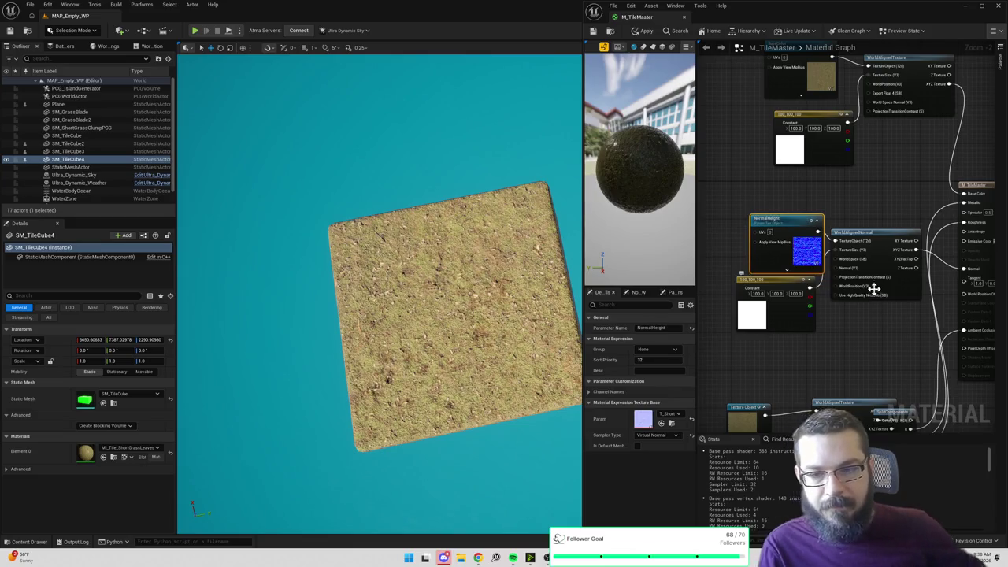
{"action": "left_click_drag", "start_coordinate": [890, 344], "coordinate": [880, 305]}
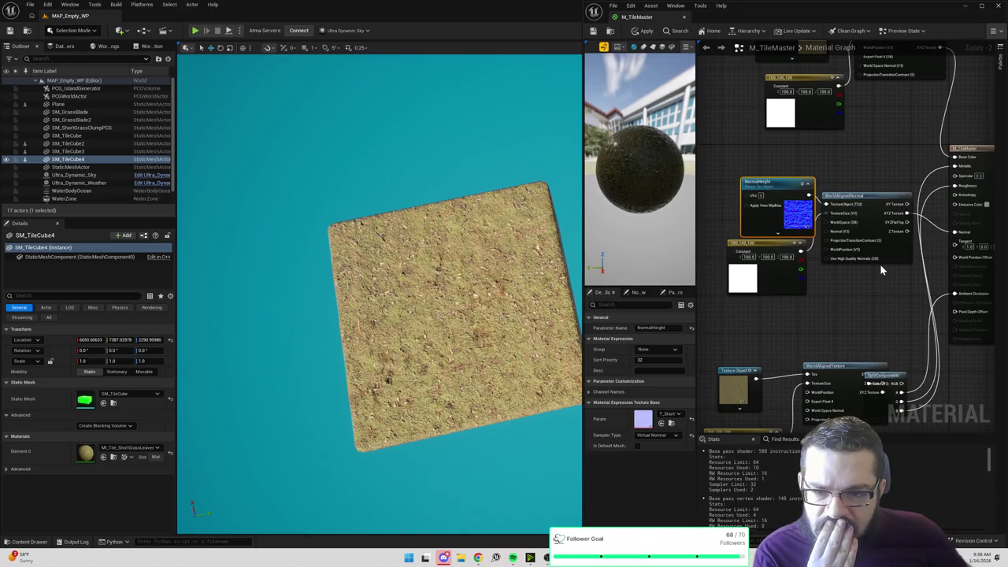
{"action": "right_click", "coordinate": [848, 293]}
{"action": "type", "text": "world aligned"}
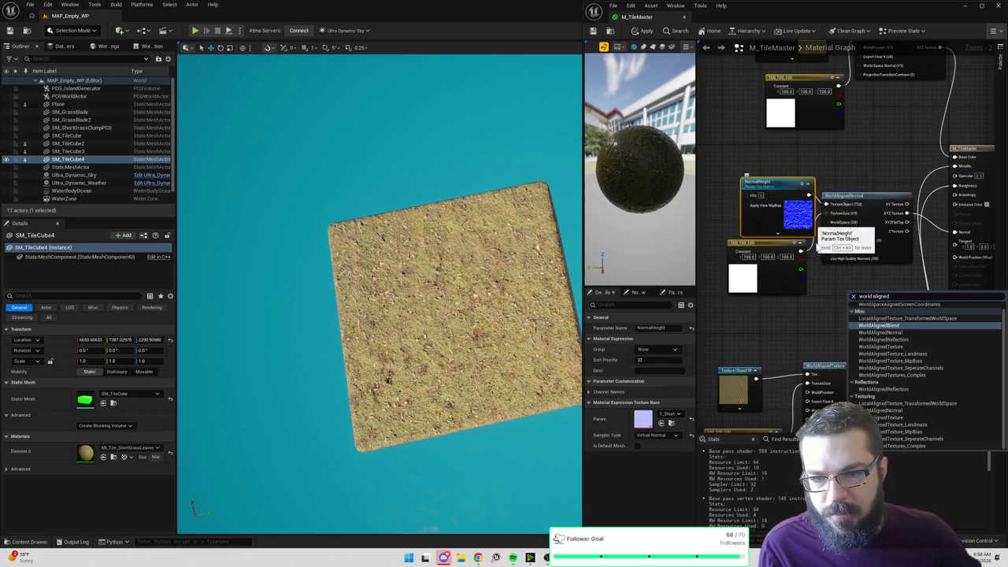
{"action": "left_click", "coordinate": [820, 284]}
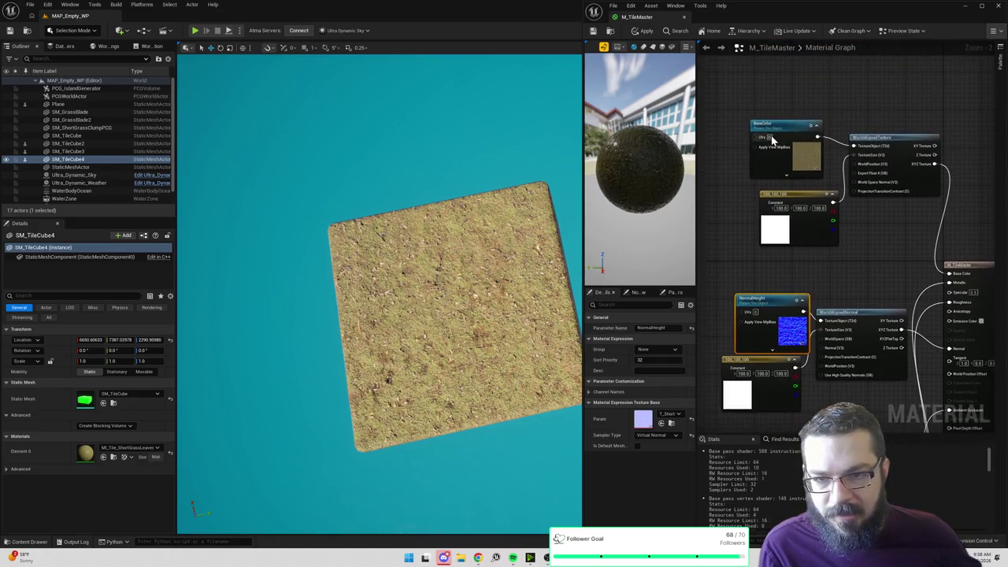
{"action": "left_click_drag", "start_coordinate": [820, 244], "coordinate": [872, 161]}
{"action": "left_click_drag", "start_coordinate": [866, 238], "coordinate": [895, 154]}
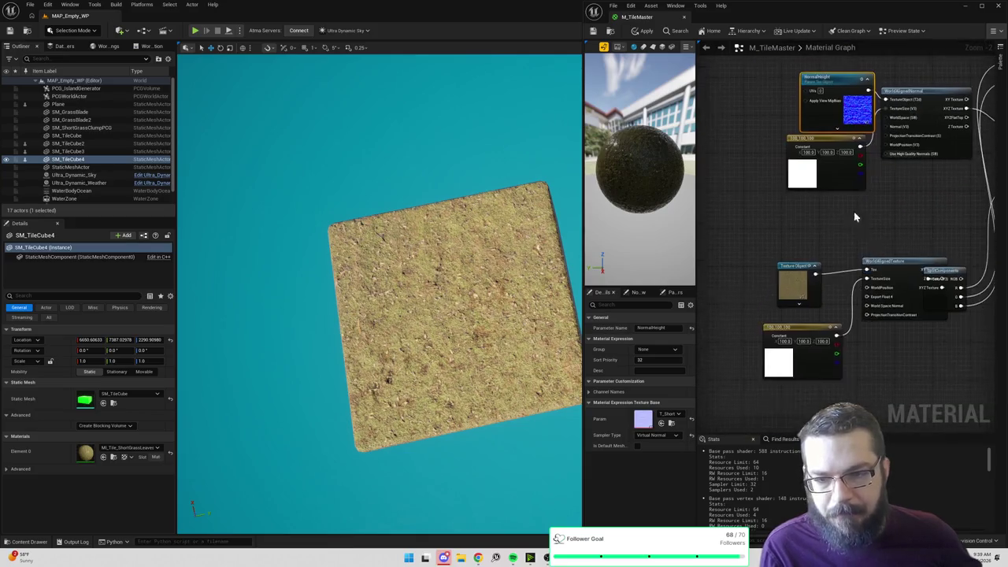
Step: Convert the Texture Object node into a texture parameter named Param
{"action": "right_click", "coordinate": [817, 221]}
{"action": "left_click", "coordinate": [763, 216]}
{"action": "right_click", "coordinate": [800, 283]}
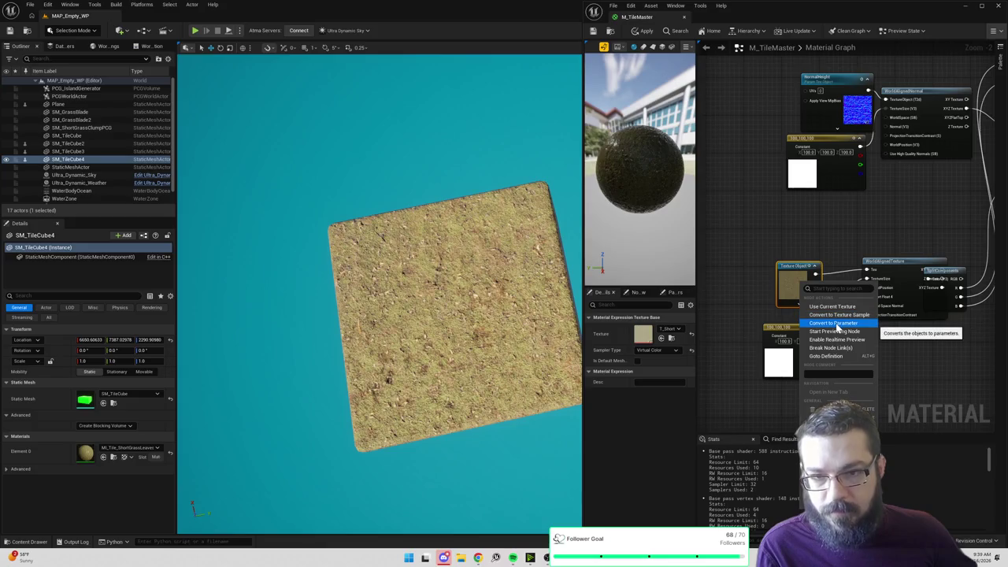
{"action": "left_click", "coordinate": [836, 323]}
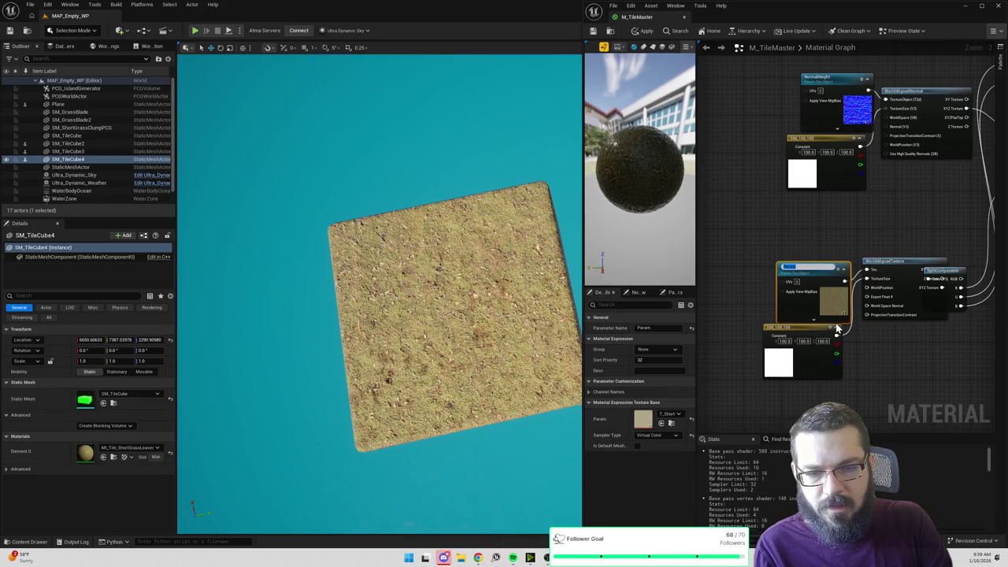
Step: Assign the yellow RoughnessMetallic texture to Param and apply the material changes
{"action": "mouse_move", "coordinate": [851, 329]}
{"action": "left_mouse_down"}
{"action": "mouse_move", "coordinate": [788, 337]}
{"action": "mouse_move", "coordinate": [852, 269]}
{"action": "left_mouse_up"}
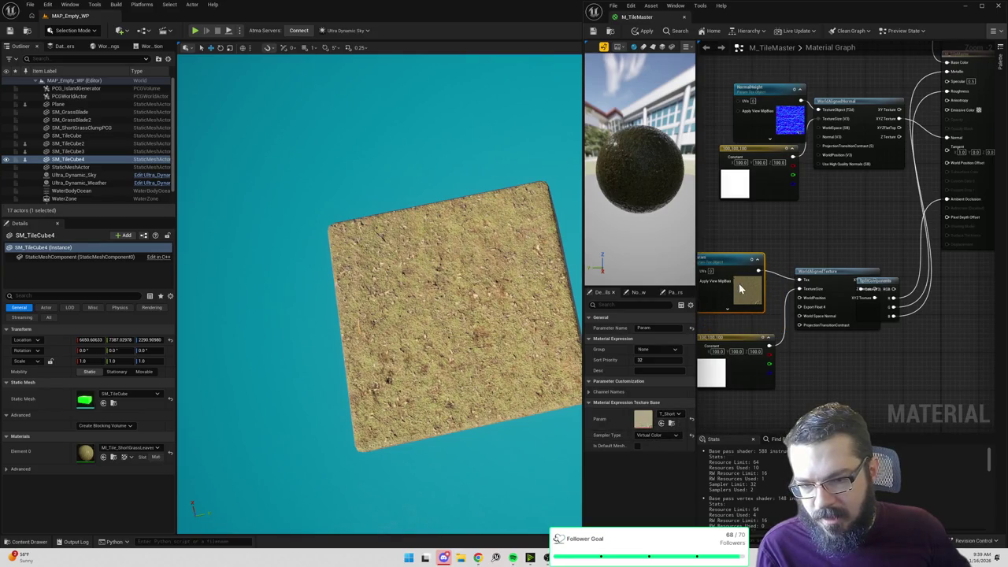
{"action": "left_click_drag", "start_coordinate": [739, 283], "coordinate": [776, 267]}
{"action": "left_click_drag", "start_coordinate": [782, 340], "coordinate": [763, 352]}
{"action": "left_click", "coordinate": [673, 417]}
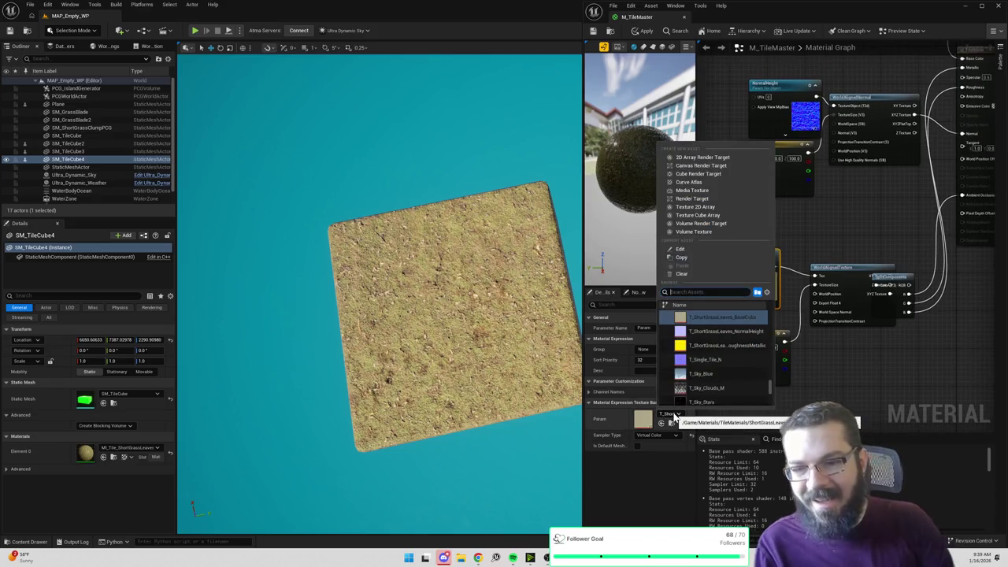
{"action": "left_click", "coordinate": [740, 345]}
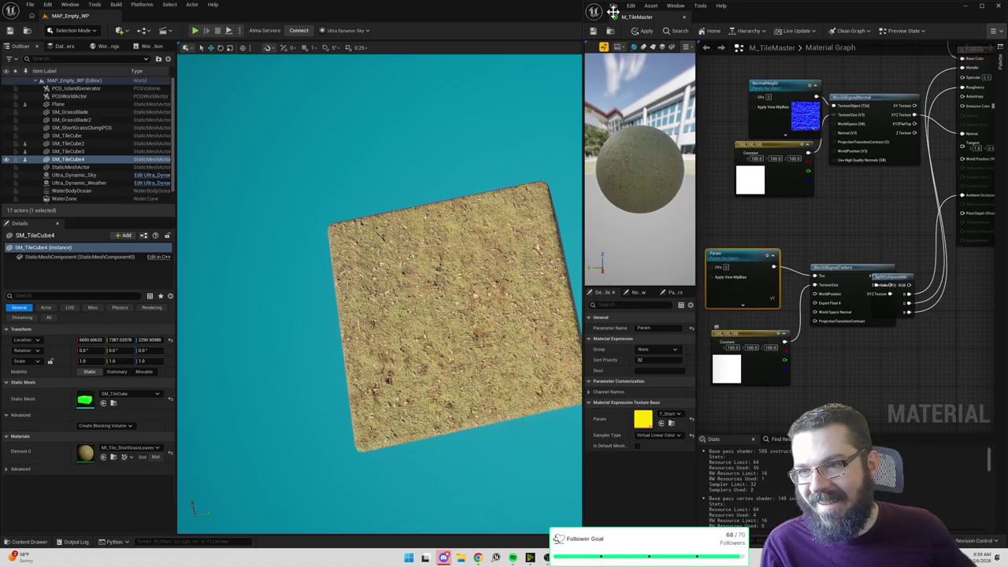
{"action": "left_click", "coordinate": [647, 32]}
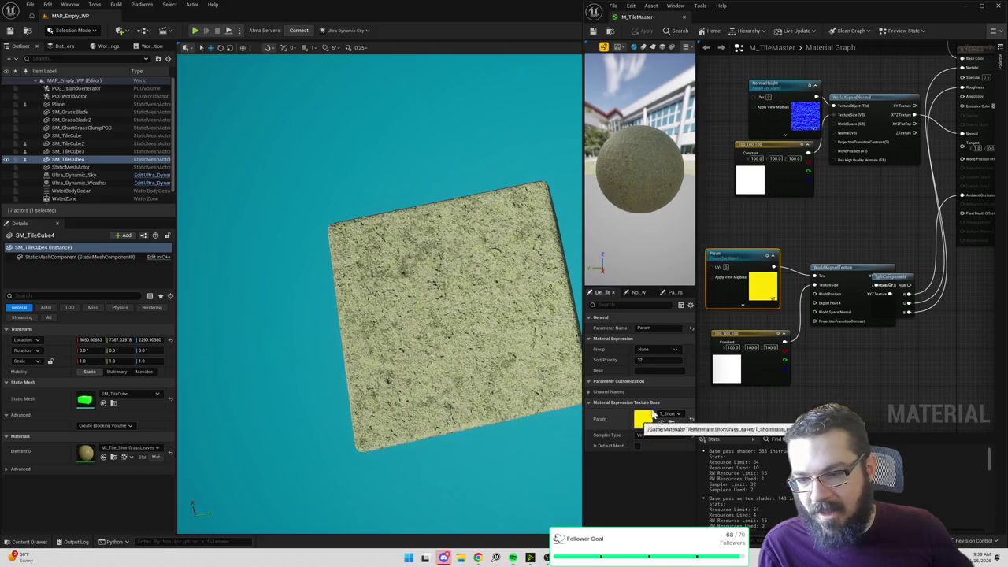
Step: Move the SplitComponents node further right and select the yellow Param texture node
{"action": "left_click_drag", "start_coordinate": [544, 473], "coordinate": [552, 478]}
{"action": "left_click", "coordinate": [858, 233]}
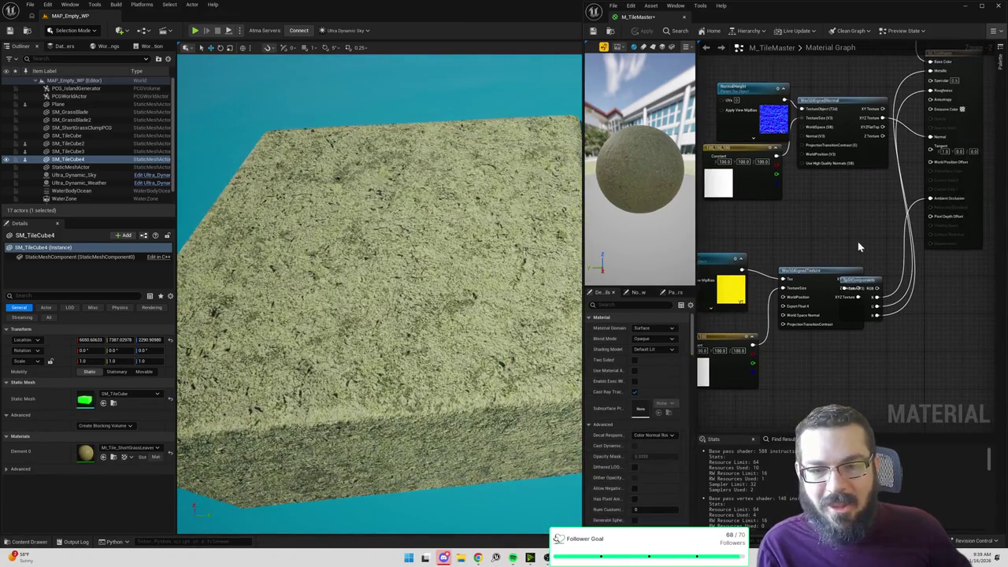
{"action": "left_click_drag", "start_coordinate": [870, 280], "coordinate": [901, 275]}
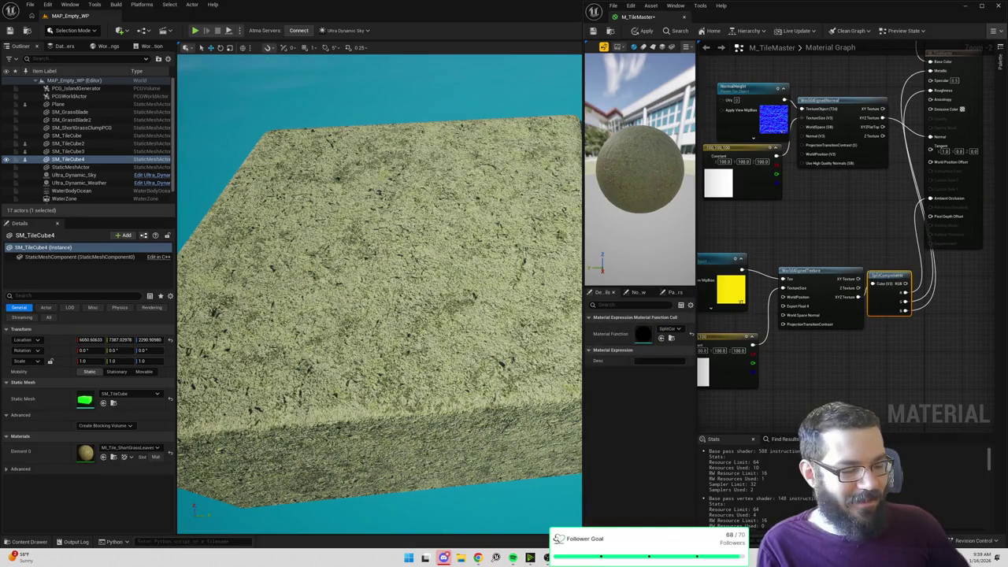
{"action": "left_click_drag", "start_coordinate": [880, 219], "coordinate": [870, 238]}
{"action": "left_click_drag", "start_coordinate": [782, 290], "coordinate": [848, 282]}
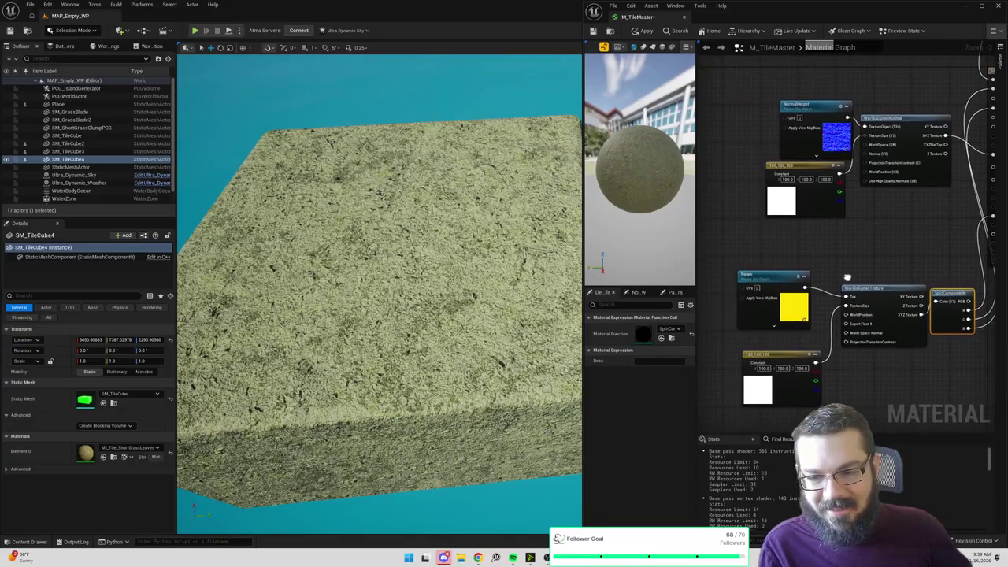
{"action": "left_click", "coordinate": [797, 315]}
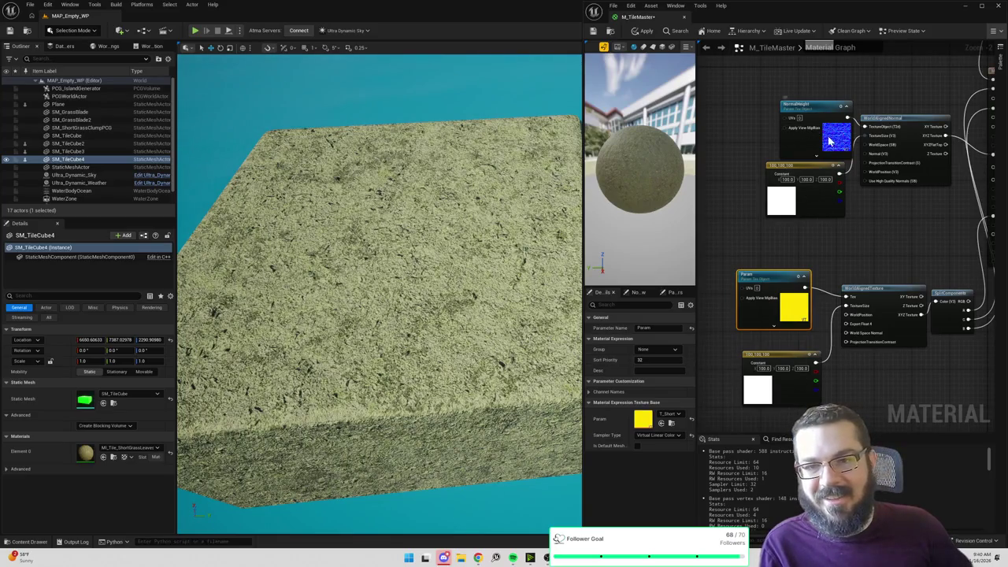
Step: Compare settings of the NormalHeight, Param and BaseColor nodes, including Param's sampler type options
{"action": "left_click", "coordinate": [827, 134]}
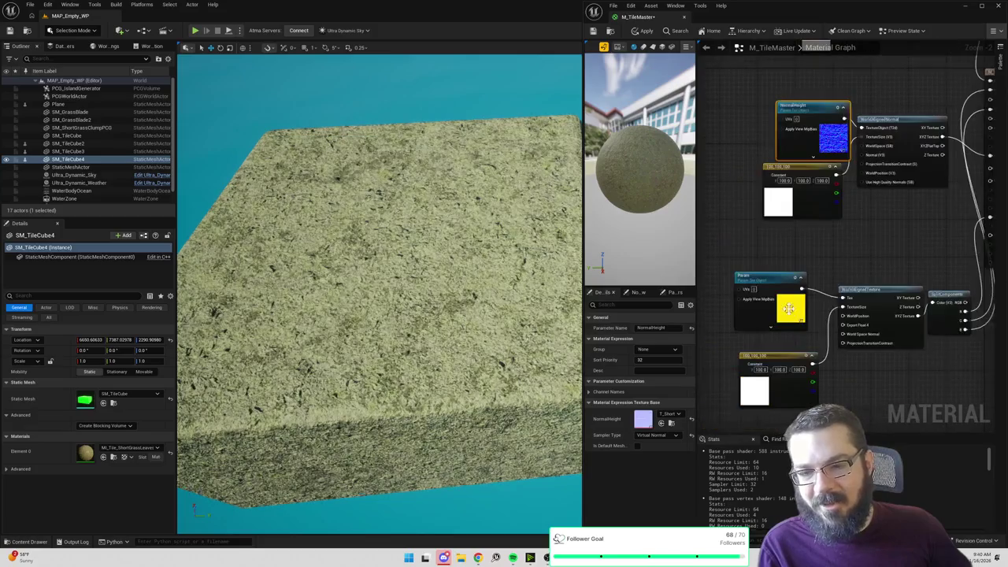
{"action": "left_click", "coordinate": [787, 309]}
{"action": "left_click", "coordinate": [657, 436]}
{"action": "mouse_move", "coordinate": [825, 266]}
{"action": "left_mouse_down"}
{"action": "mouse_move", "coordinate": [793, 398]}
{"action": "mouse_move", "coordinate": [829, 369]}
{"action": "mouse_move", "coordinate": [832, 297]}
{"action": "mouse_move", "coordinate": [857, 297]}
{"action": "mouse_move", "coordinate": [788, 305]}
{"action": "left_mouse_up"}
{"action": "left_click", "coordinate": [795, 87]}
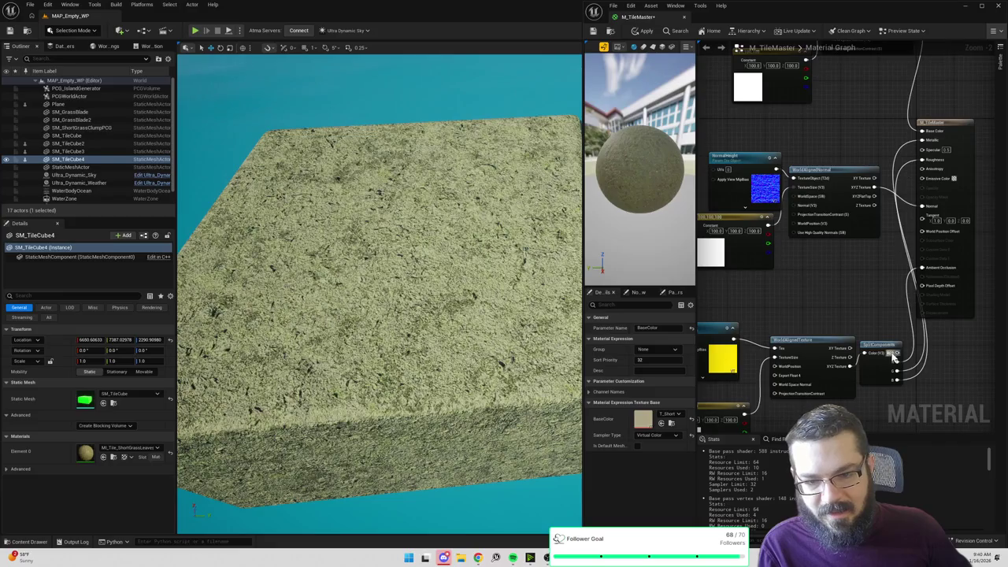
{"action": "left_click", "coordinate": [725, 353]}
{"action": "left_click_drag", "start_coordinate": [695, 407], "coordinate": [766, 367]}
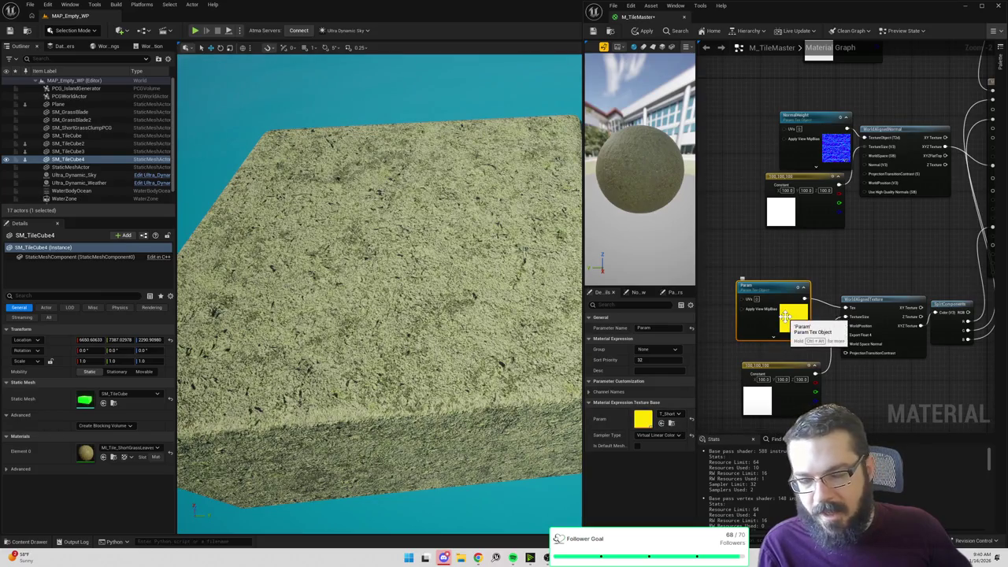
Step: Rename Param to OcclusionRoughnessMetallic, apply the material, and select the SM_TileCube2 tile
{"action": "left_click", "coordinate": [764, 333]}
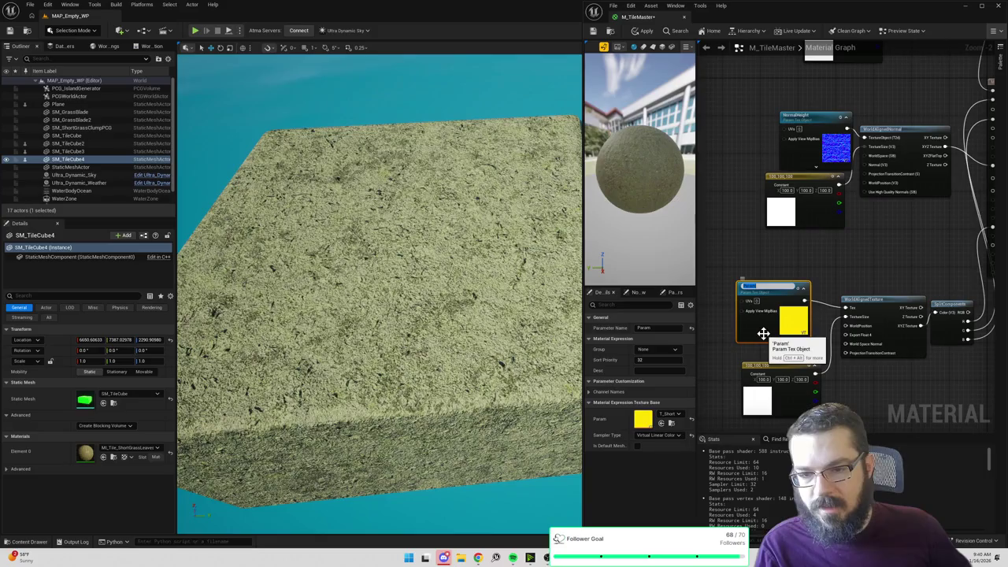
{"action": "type", "text": "Occlusion"}
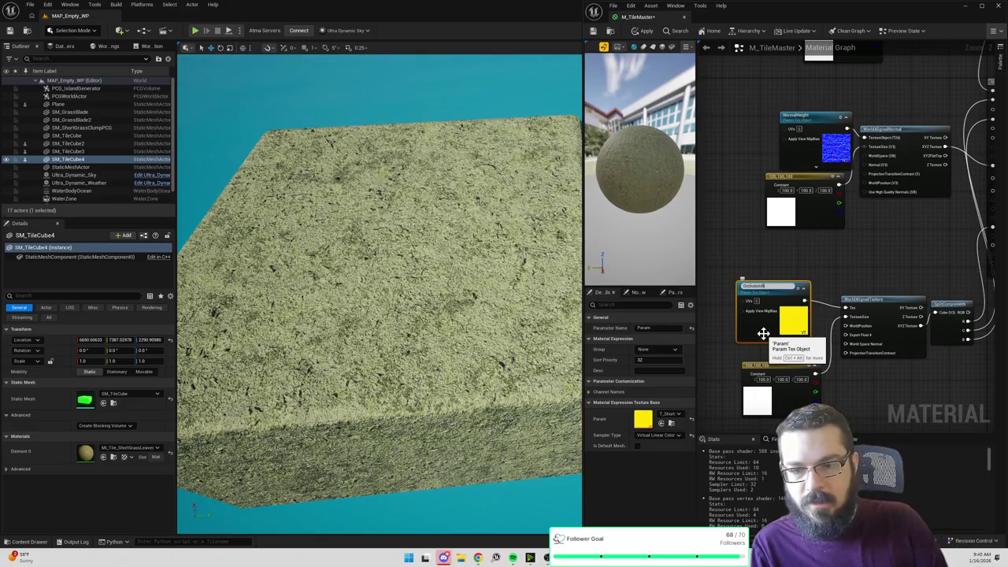
{"action": "type", "text": "etallic"}
{"action": "key", "text": "Return"}
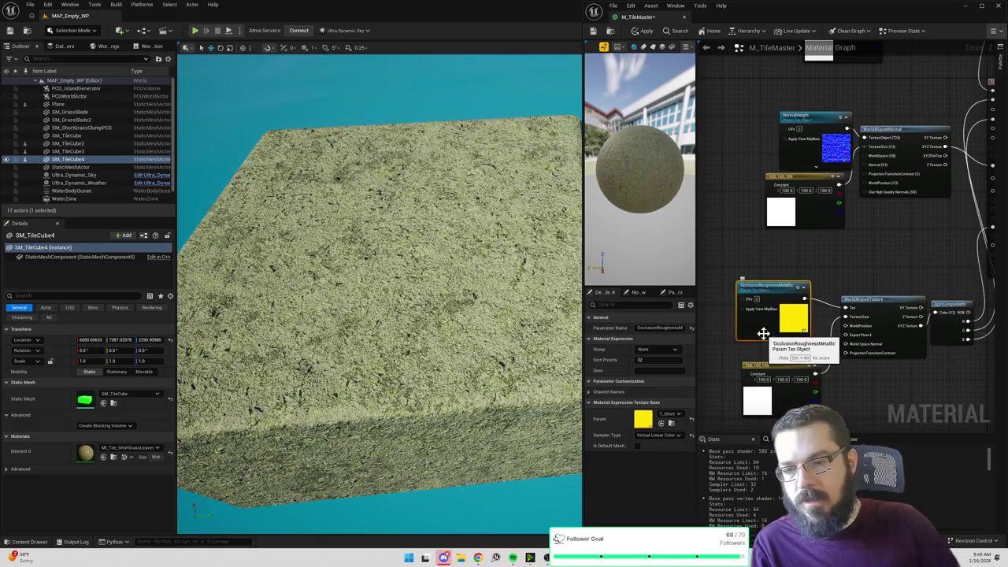
{"action": "left_click", "coordinate": [644, 32]}
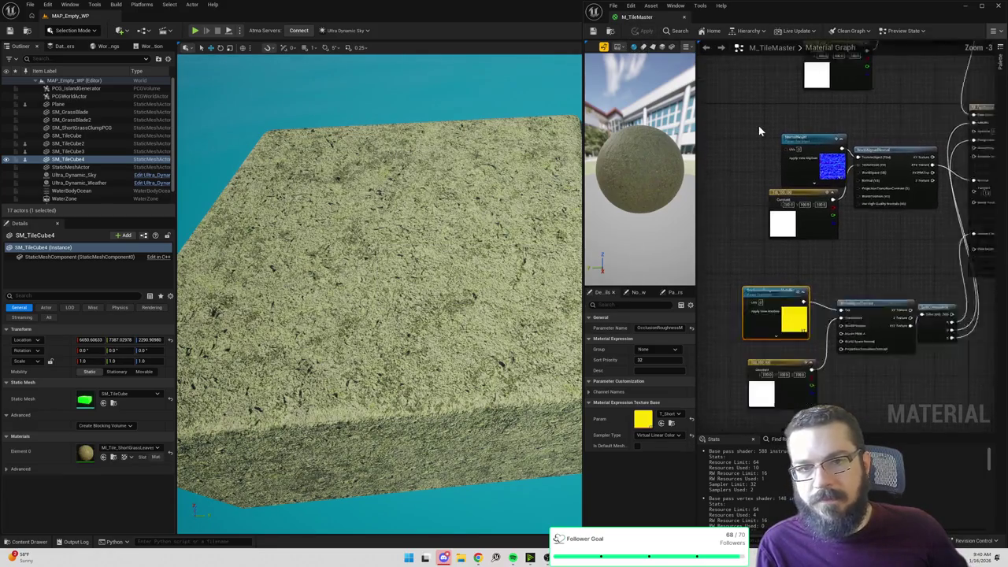
{"action": "scroll", "coordinate": [759, 125], "scroll_direction": "down", "scroll_amount": 4}
{"action": "left_click", "coordinate": [347, 284]}
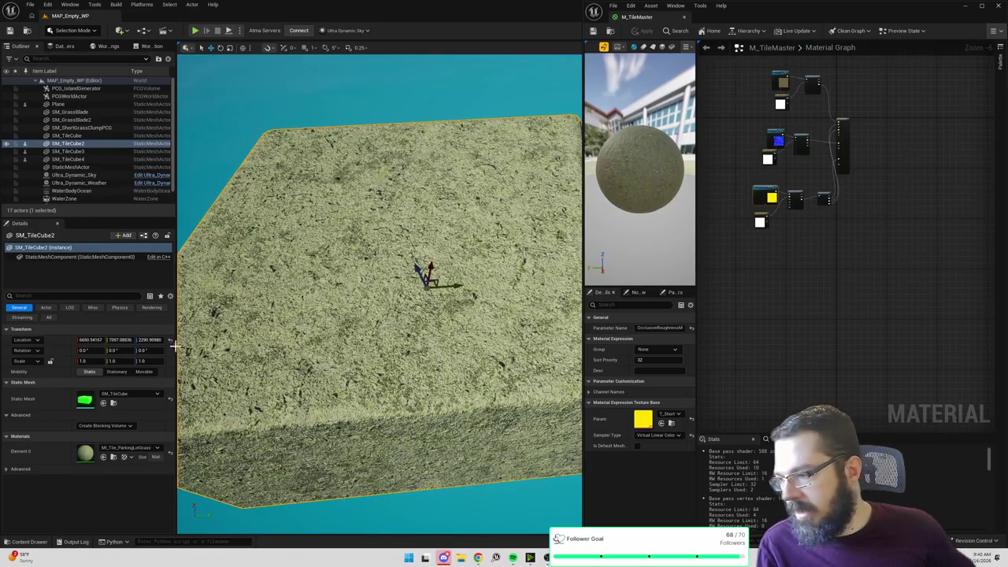